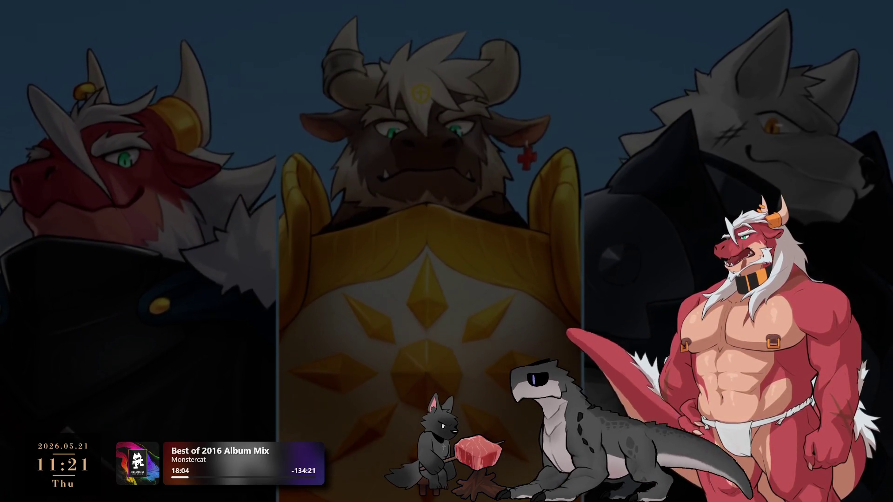
- Alt+Tab back to Photoshop's untitled document with the blank white canvas
{"action": "key", "text": "alt+Tab"}
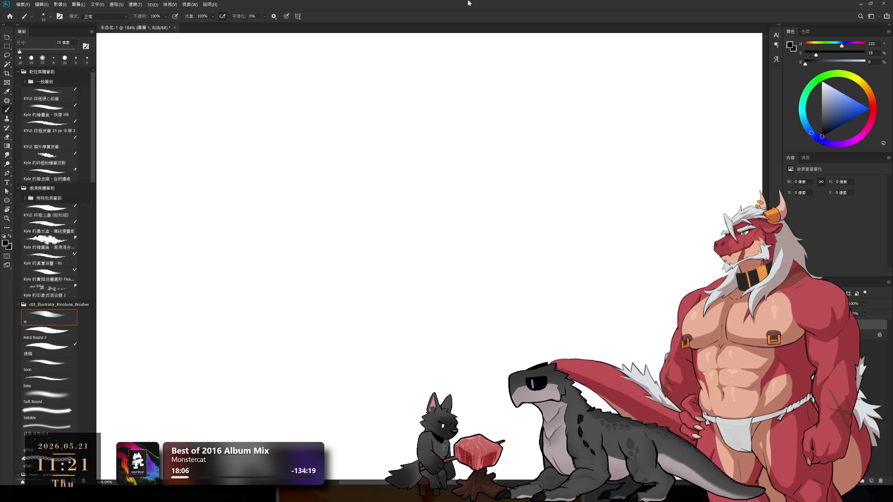
- Try test strokes at 15 px and with the toon brush, undoing each one
{"action": "left_click_drag", "start_coordinate": [415, 242], "coordinate": [446, 276]}
{"action": "key", "text": "ctrl+z"}
{"action": "key", "text": "bracketright"}
{"action": "left_click_drag", "start_coordinate": [345, 222], "coordinate": [336, 242]}
{"action": "key", "text": "ctrl+z"}
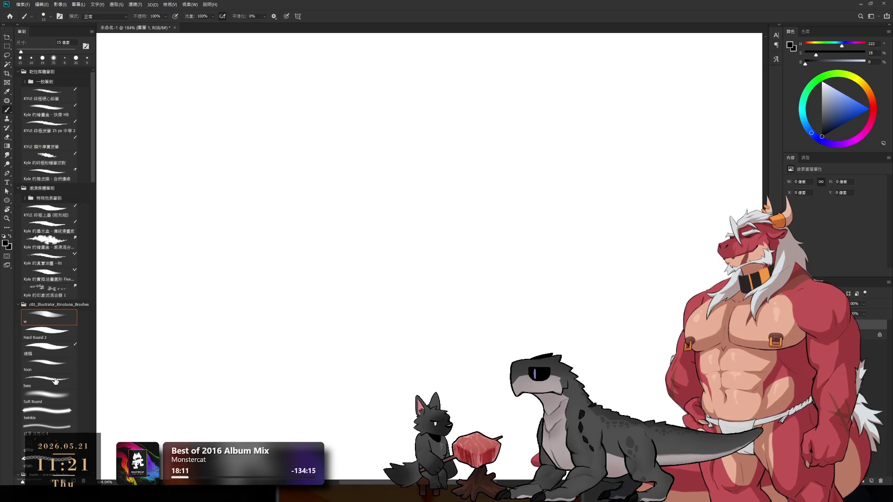
{"action": "left_click", "coordinate": [57, 365]}
{"action": "mouse_move", "coordinate": [339, 204]}
{"action": "left_mouse_down"}
{"action": "mouse_move", "coordinate": [329, 230]}
{"action": "mouse_move", "coordinate": [358, 219]}
{"action": "left_mouse_up"}
{"action": "key", "text": "ctrl+z"}
- Test the Hard Round 2 brush with flow lowered to 80%, undoing the strokes
{"action": "left_click", "coordinate": [47, 331]}
{"action": "left_click_drag", "start_coordinate": [281, 218], "coordinate": [303, 245]}
{"action": "key", "text": "ctrl+z"}
{"action": "left_click_drag", "start_coordinate": [95, 165], "coordinate": [95, 241]}
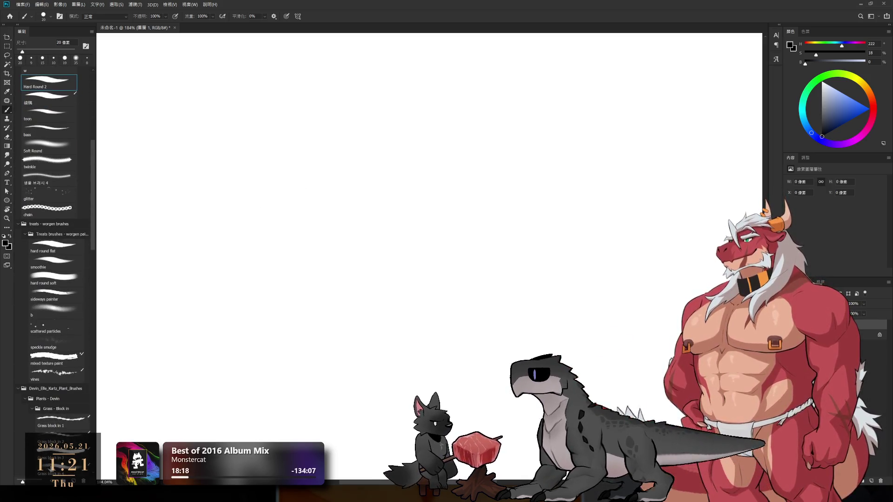
{"action": "key", "text": "shift+8"}
{"action": "left_click_drag", "start_coordinate": [337, 295], "coordinate": [380, 243]}
{"action": "key", "text": "ctrl+z"}
- Select the sideways painter brush and settle on a 15 px size after a test stroke
{"action": "left_click", "coordinate": [78, 298]}
{"action": "key", "text": "ctrl+z"}
{"action": "key", "text": "bracketleft"}
{"action": "key", "text": "bracketleft"}
{"action": "left_click_drag", "start_coordinate": [321, 253], "coordinate": [330, 215]}
{"action": "key", "text": "ctrl+z"}
{"action": "key", "text": "bracketright"}
- Draw the rock's left side, top edge and inner edge lines, undoing misplaced strokes
{"action": "mouse_move", "coordinate": [324, 263]}
{"action": "left_mouse_down"}
{"action": "mouse_move", "coordinate": [338, 216]}
{"action": "mouse_move", "coordinate": [410, 200]}
{"action": "mouse_move", "coordinate": [437, 269]}
{"action": "left_mouse_up"}
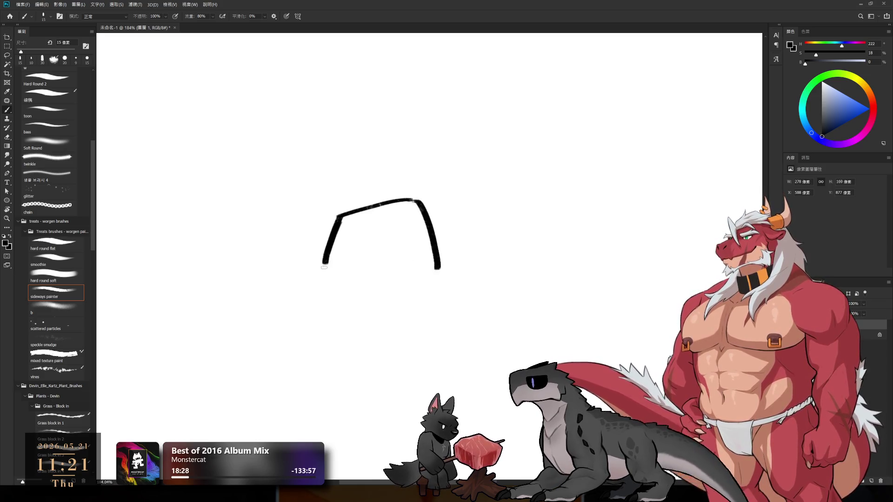
{"action": "mouse_move", "coordinate": [326, 262]}
{"action": "left_mouse_down"}
{"action": "mouse_move", "coordinate": [363, 279]}
{"action": "mouse_move", "coordinate": [416, 279]}
{"action": "left_mouse_up"}
{"action": "key", "text": "ctrl+z"}
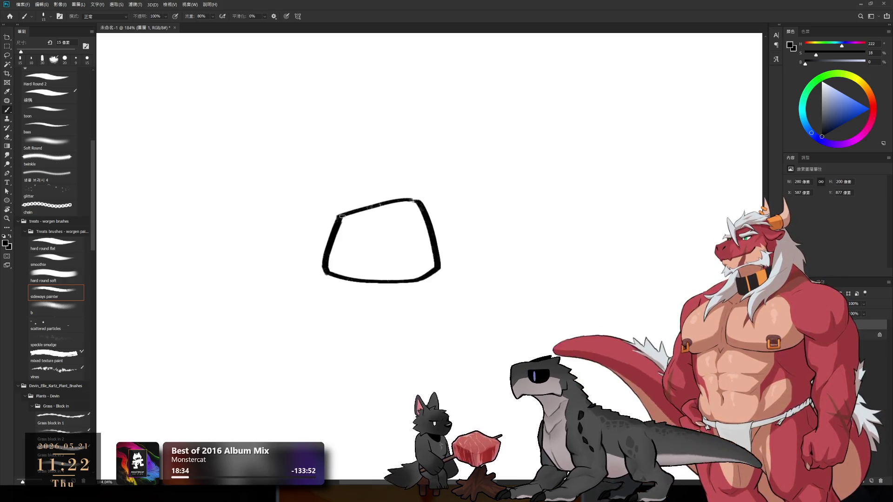
{"action": "left_click_drag", "start_coordinate": [340, 221], "coordinate": [400, 233]}
{"action": "key", "text": "ctrl+z"}
{"action": "mouse_move", "coordinate": [341, 223]}
{"action": "left_mouse_down"}
{"action": "mouse_move", "coordinate": [408, 228]}
{"action": "mouse_move", "coordinate": [399, 262]}
{"action": "mouse_move", "coordinate": [416, 279]}
{"action": "left_mouse_up"}
{"action": "key", "text": "ctrl+z"}
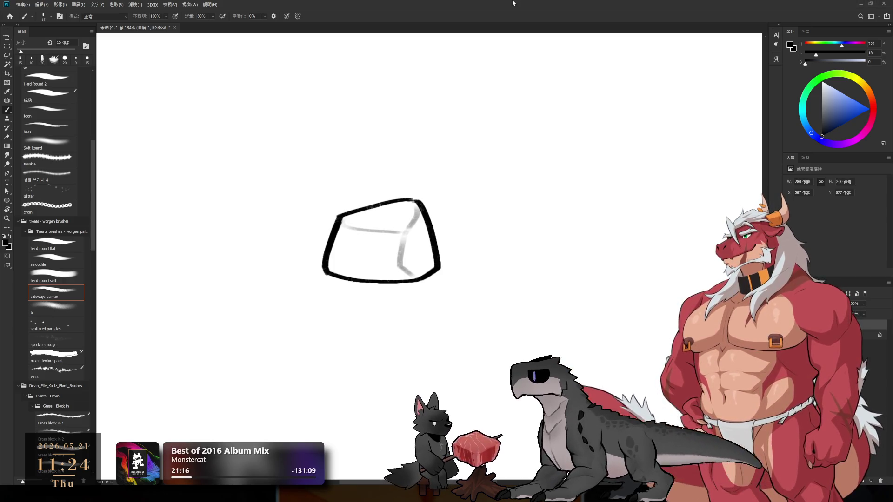
- Recentre the rock, pick a mid grey and add a new layer for the fill
{"action": "left_click_drag", "start_coordinate": [531, 290], "coordinate": [623, 303]}
{"action": "left_click", "coordinate": [801, 103]}
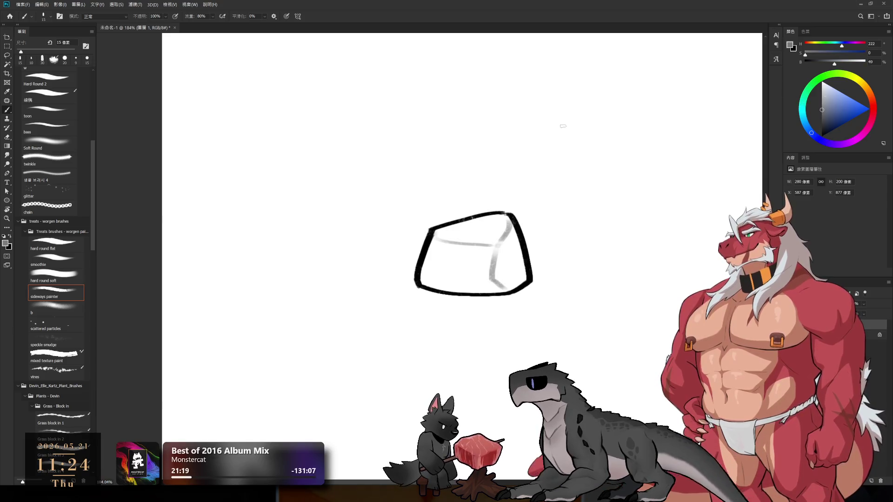
{"action": "key", "text": "alt+bracketleft"}
{"action": "left_click", "coordinate": [870, 480]}
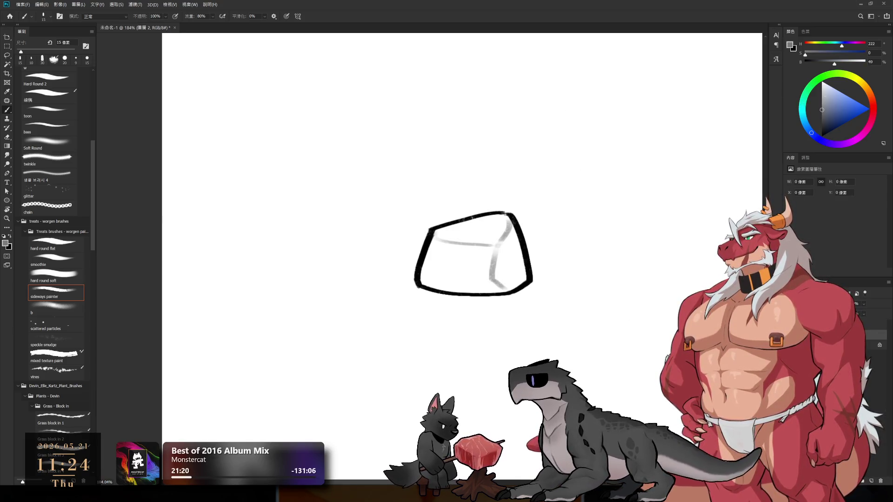
- Paint the rock's edges and interior mid grey with a 30–35 px brush
{"action": "key", "text": "bracketright"}
{"action": "key", "text": "bracketright"}
{"action": "mouse_move", "coordinate": [442, 233]}
{"action": "left_mouse_down"}
{"action": "mouse_move", "coordinate": [430, 254]}
{"action": "mouse_move", "coordinate": [505, 217]}
{"action": "mouse_move", "coordinate": [514, 272]}
{"action": "left_mouse_up"}
{"action": "key", "text": "bracketright"}
{"action": "key", "text": "bracketright"}
{"action": "key", "text": "bracketright"}
{"action": "mouse_move", "coordinate": [500, 228]}
{"action": "left_mouse_down"}
{"action": "mouse_move", "coordinate": [443, 259]}
{"action": "mouse_move", "coordinate": [465, 237]}
{"action": "mouse_move", "coordinate": [502, 260]}
{"action": "mouse_move", "coordinate": [505, 272]}
{"action": "mouse_move", "coordinate": [447, 284]}
{"action": "mouse_move", "coordinate": [497, 290]}
{"action": "mouse_move", "coordinate": [501, 279]}
{"action": "left_mouse_up"}
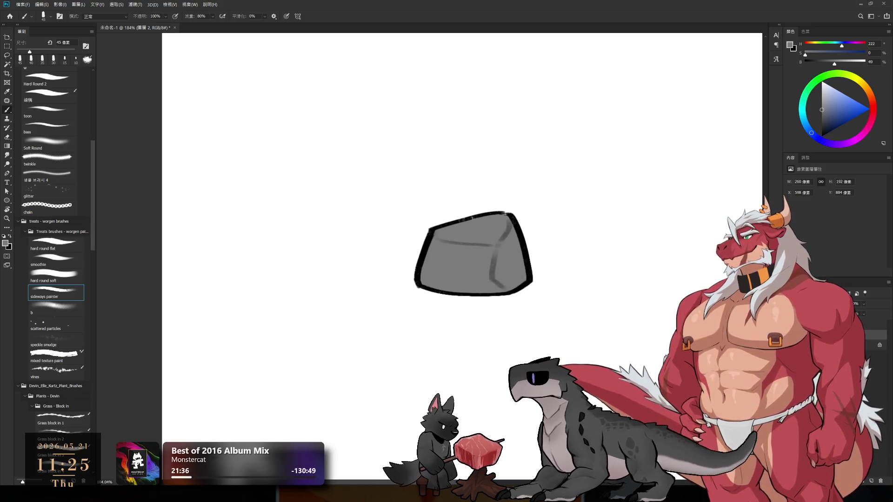
- Shade the rock's right face with a darker grey using a 50 px brush
{"action": "left_click", "coordinate": [821, 117]}
{"action": "key", "text": "bracketright"}
{"action": "left_click_drag", "start_coordinate": [515, 232], "coordinate": [492, 279]}
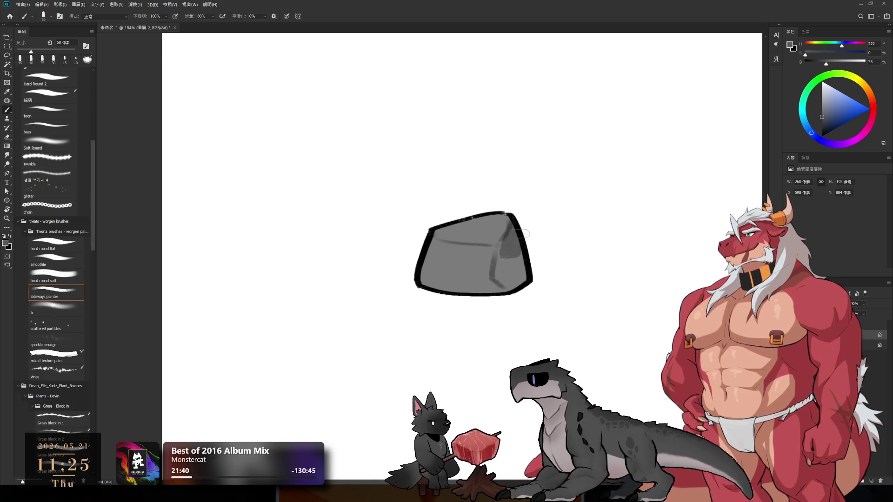
{"action": "left_click_drag", "start_coordinate": [511, 239], "coordinate": [490, 282]}
- Paint lighter grey across the top face and a light stroke on the right face
{"action": "left_click", "coordinate": [489, 279], "text": "alt"}
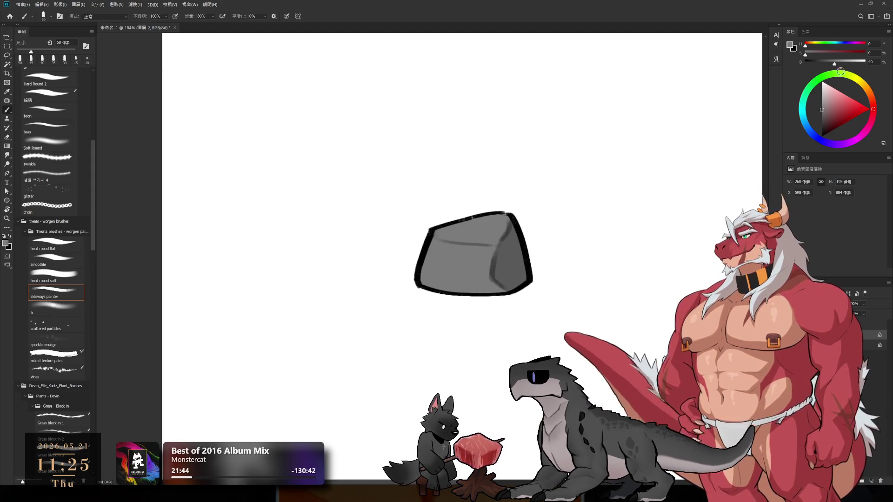
{"action": "left_click", "coordinate": [821, 107]}
{"action": "left_click_drag", "start_coordinate": [436, 230], "coordinate": [486, 224]}
{"action": "key", "text": "bracketleft"}
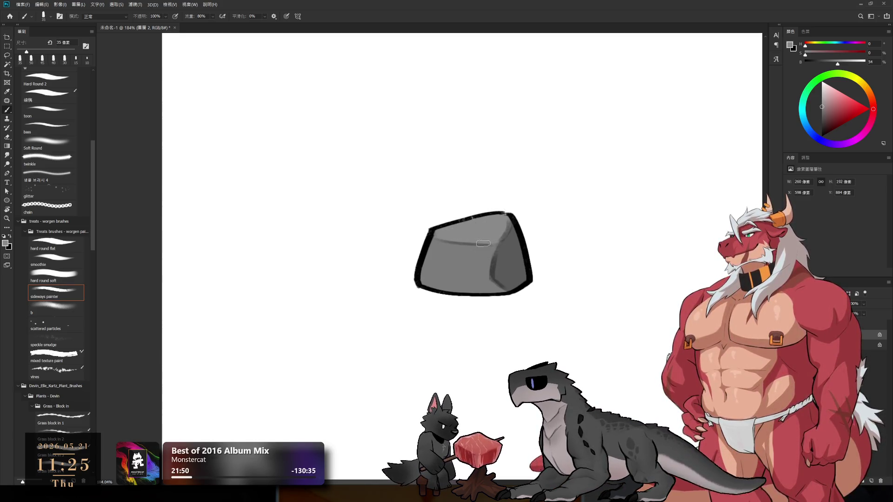
{"action": "key", "text": "bracketleft"}
{"action": "key", "text": "bracketleft"}
{"action": "left_click_drag", "start_coordinate": [494, 248], "coordinate": [503, 287]}
{"action": "key", "text": "bracketleft"}
{"action": "key", "text": "bracketleft"}
{"action": "key", "text": "bracketright"}
{"action": "key", "text": "bracketright"}
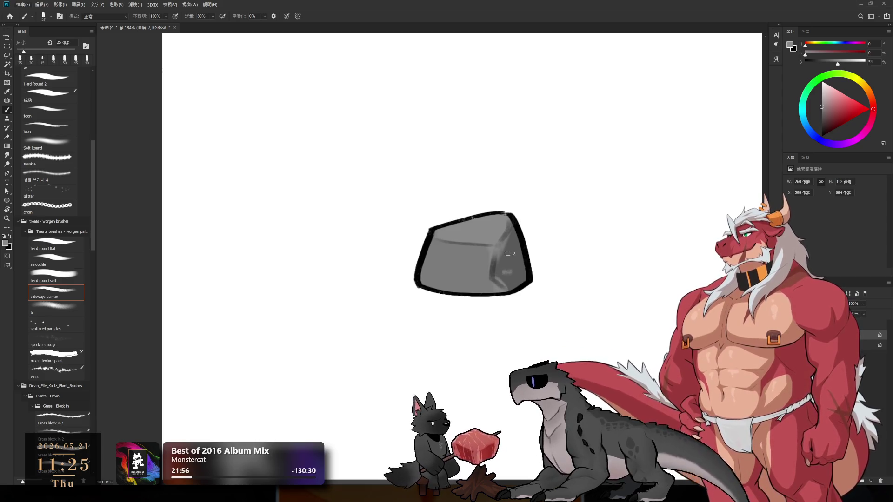
- Sample the rock's greys and darken a stroke down the right face at 35–40 px
{"action": "left_click", "coordinate": [509, 270], "text": "alt"}
{"action": "key", "text": "bracketright"}
{"action": "left_click_drag", "start_coordinate": [515, 228], "coordinate": [507, 276]}
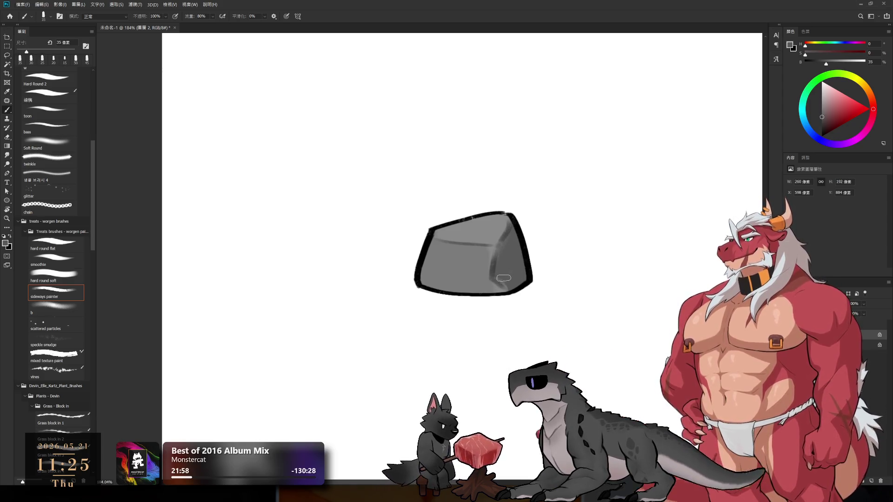
{"action": "left_click", "coordinate": [505, 286], "text": "alt"}
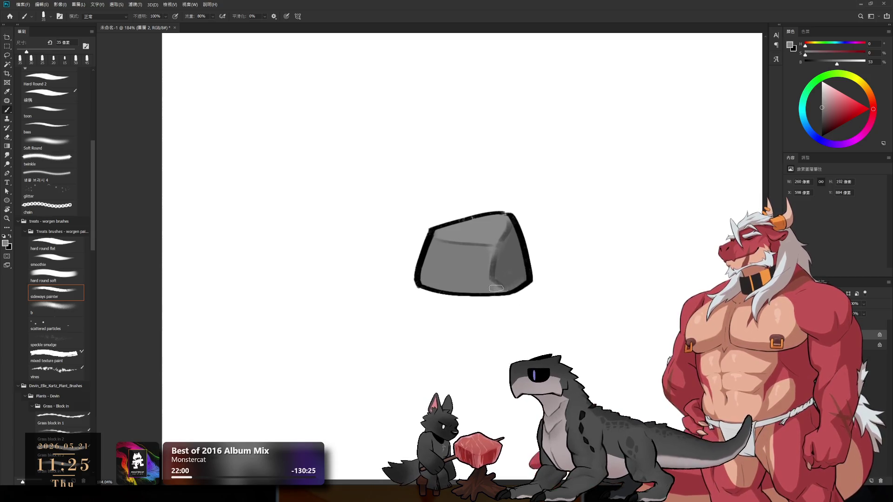
{"action": "left_click", "coordinate": [523, 279], "text": "alt"}
{"action": "key", "text": "bracketright"}
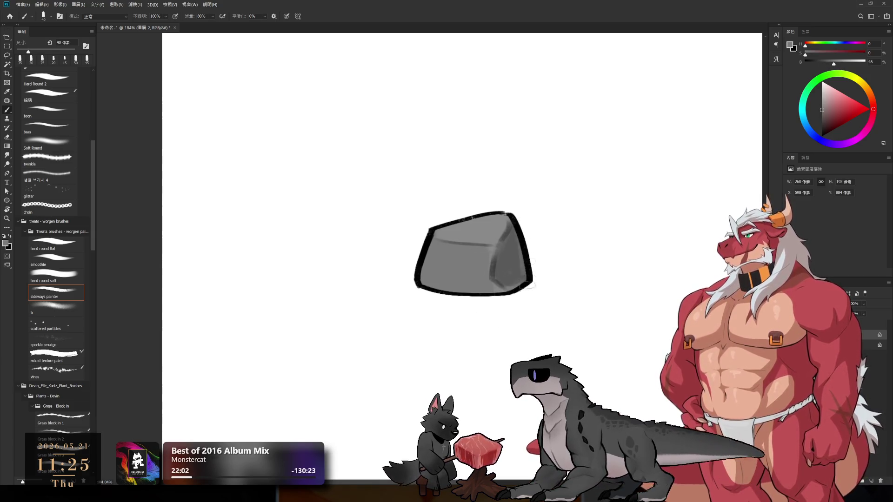
{"action": "left_click", "coordinate": [523, 259], "text": "alt"}
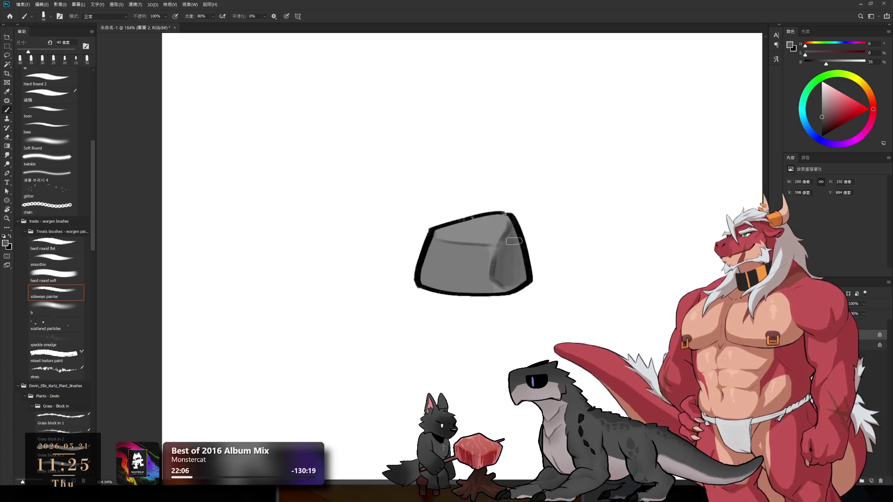
{"action": "left_click", "coordinate": [511, 289], "text": "alt"}
{"action": "key", "text": "bracketleft"}
{"action": "key", "text": "bracketright"}
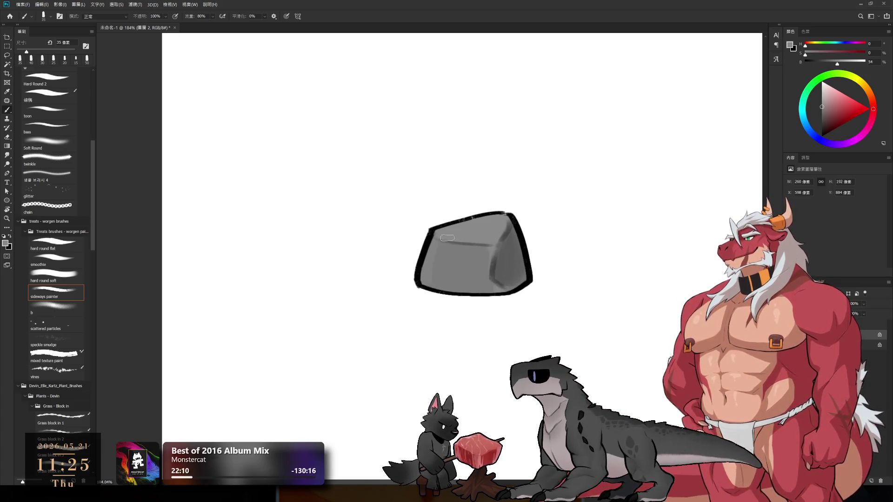
- Blend sampled mid and lighter greys into the front face, enlarging the brush to 60 px
{"action": "left_click", "coordinate": [449, 259], "text": "alt"}
{"action": "left_click_drag", "start_coordinate": [432, 255], "coordinate": [456, 247]}
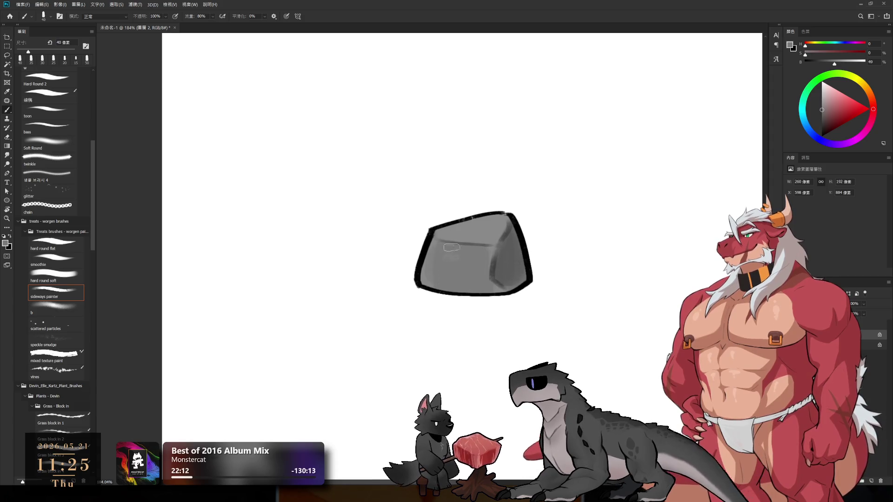
{"action": "left_click", "coordinate": [425, 276], "text": "alt"}
{"action": "left_click_drag", "start_coordinate": [426, 281], "coordinate": [436, 283]}
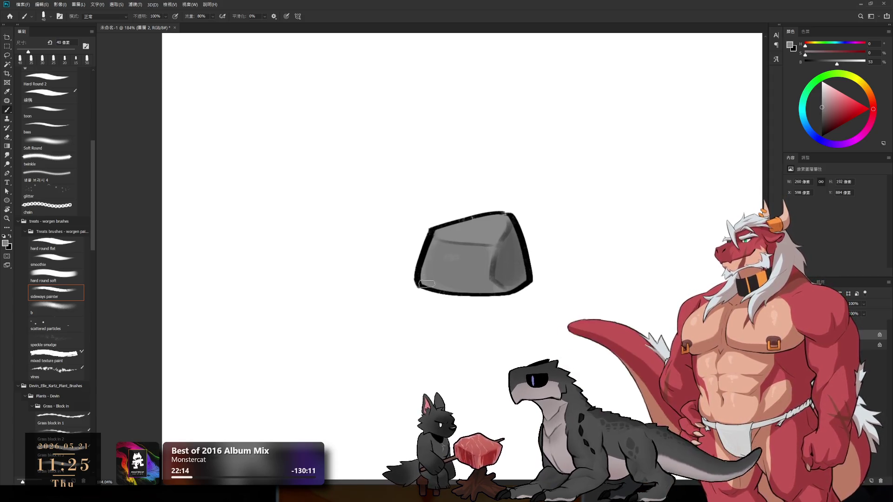
{"action": "left_click", "coordinate": [451, 268], "text": "alt"}
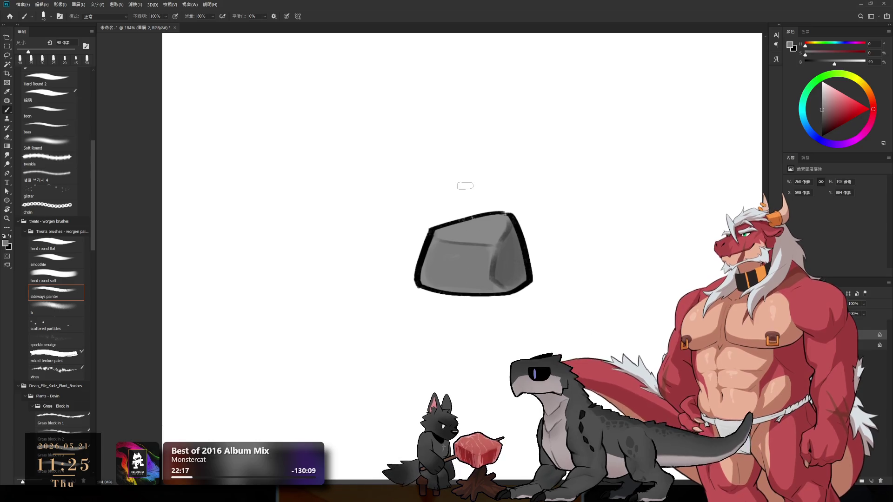
{"action": "left_click", "coordinate": [463, 266], "text": "alt"}
{"action": "key", "text": "bracketright"}
{"action": "left_click", "coordinate": [442, 259], "text": "alt"}
{"action": "left_click", "coordinate": [483, 267], "text": "alt"}
{"action": "key", "text": "bracketright"}
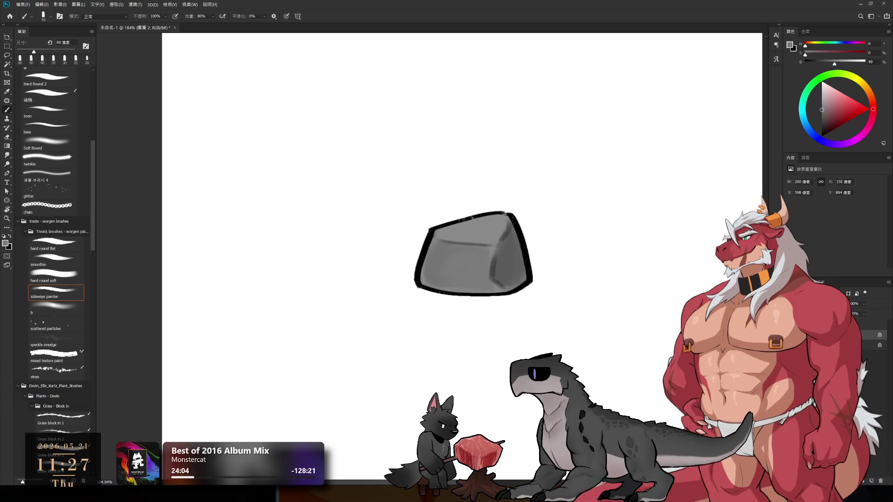
{"action": "scroll", "coordinate": [408, 334], "scroll_direction": "down", "scroll_amount": 2}
{"action": "scroll", "coordinate": [421, 315], "scroll_direction": "down", "scroll_amount": 2}
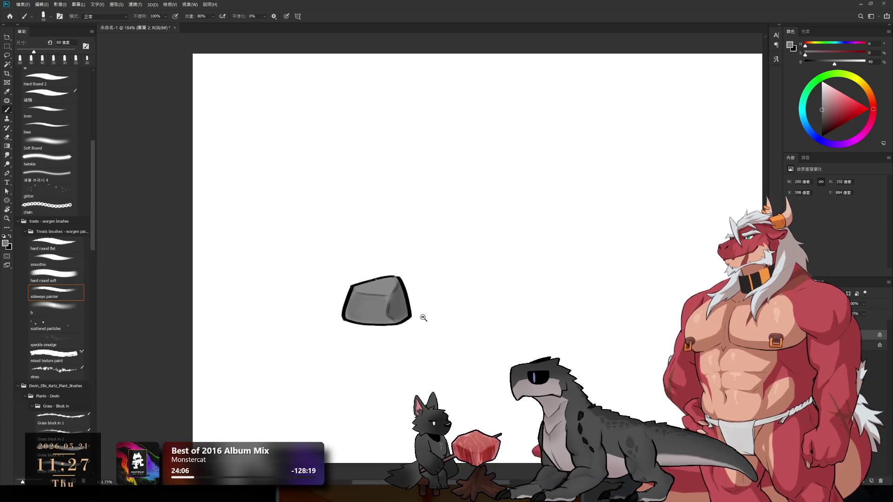
{"action": "left_click_drag", "start_coordinate": [395, 325], "coordinate": [363, 333]}
{"action": "key", "text": "bracketleft"}
{"action": "key", "text": "bracketleft"}
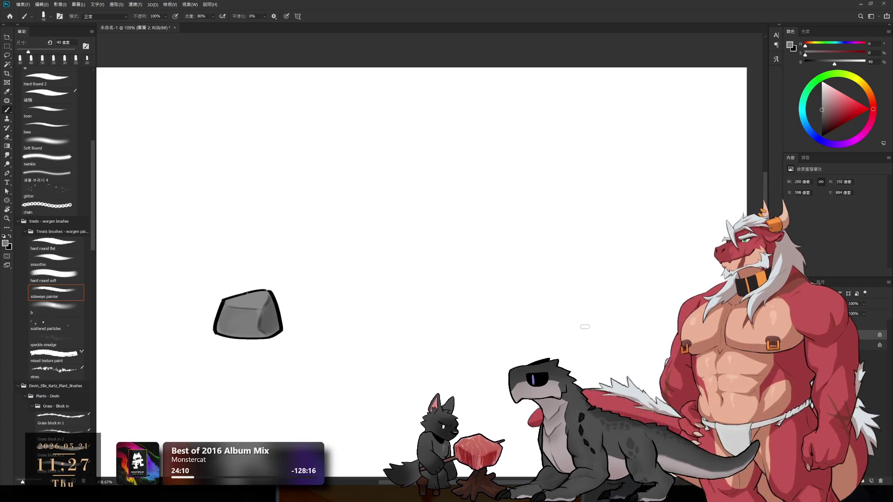
{"action": "key", "text": "alt+bracketleft"}
{"action": "left_click", "coordinate": [821, 137]}
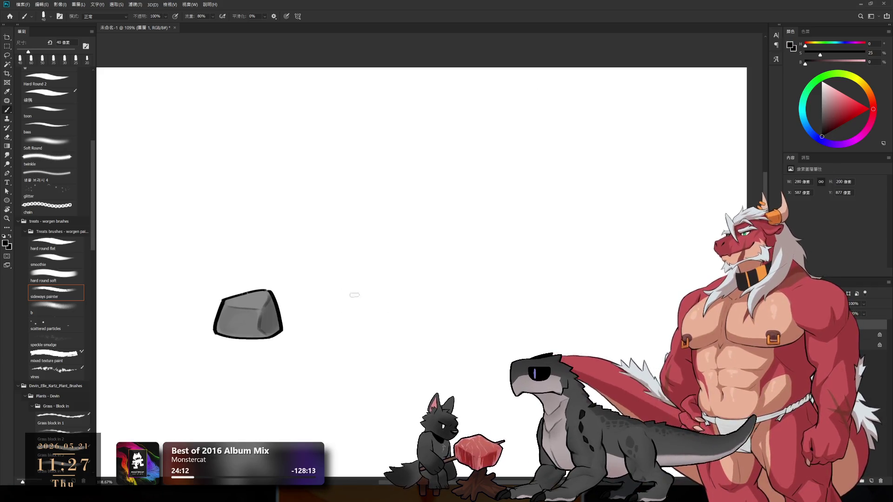
{"action": "left_click_drag", "start_coordinate": [362, 293], "coordinate": [357, 322]}
{"action": "key", "text": "ctrl+z"}
{"action": "key", "text": "bracketleft"}
{"action": "key", "text": "bracketleft"}
{"action": "left_click_drag", "start_coordinate": [351, 276], "coordinate": [352, 339]}
{"action": "key", "text": "ctrl+z"}
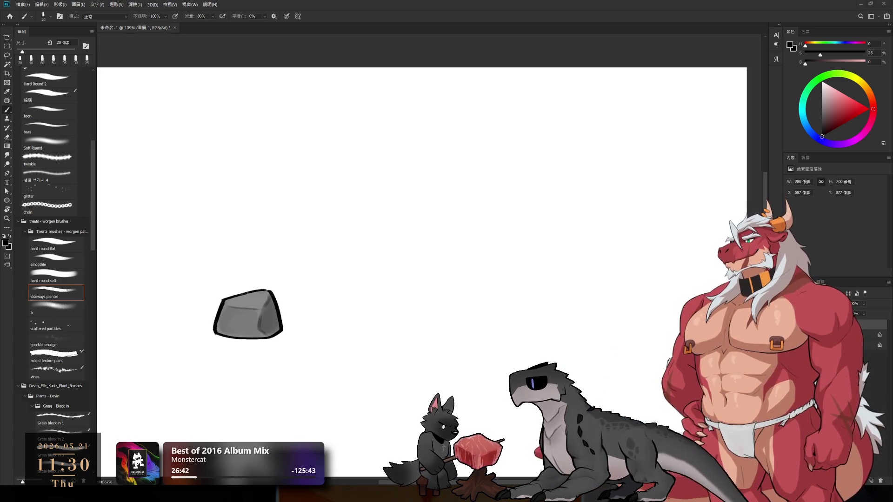
- Place and commit the dark purple button and the orange ui_cm_btn_confirm images
{"action": "left_click_drag", "start_coordinate": [892, 298], "coordinate": [487, 320]}
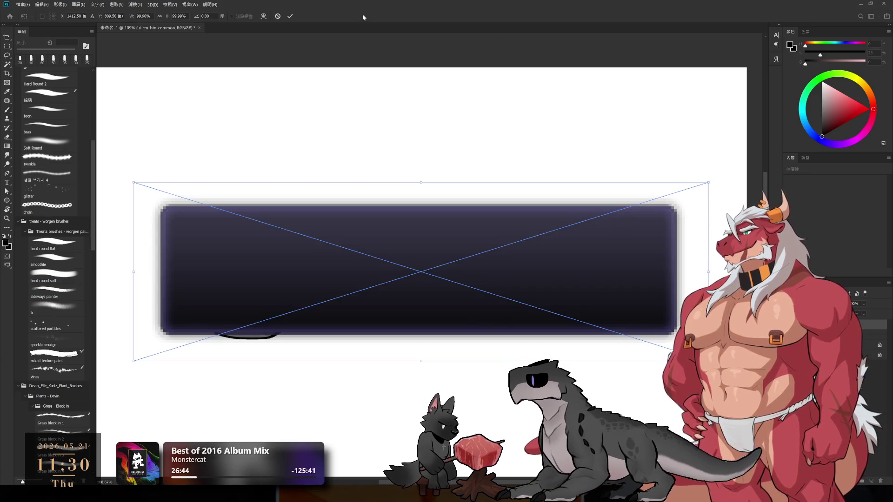
{"action": "left_click", "coordinate": [292, 16]}
{"action": "left_click", "coordinate": [291, 16]}
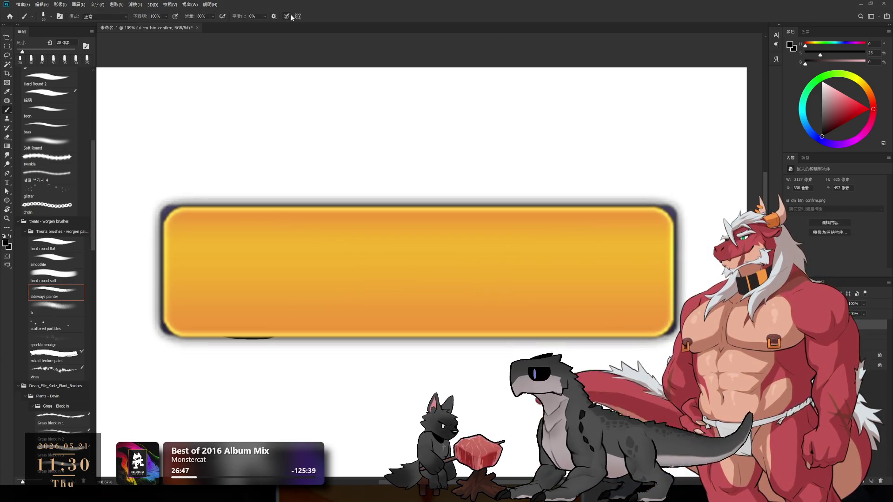
{"action": "scroll", "coordinate": [599, 264], "scroll_direction": "down", "scroll_amount": 2}
{"action": "left_click_drag", "start_coordinate": [441, 238], "coordinate": [488, 359]}
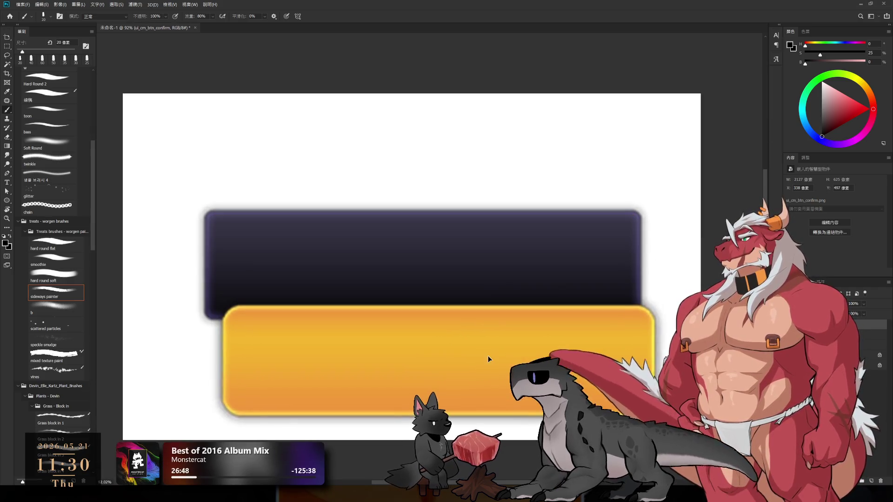
{"action": "key", "text": "ctrl+z"}
- Swap the orange and purple button layers' stacking order to compare them, ending on the purple layer
{"action": "key", "text": "ctrl+bracketleft"}
{"action": "key", "text": "ctrl+bracketright"}
{"action": "key", "text": "ctrl+bracketleft"}
{"action": "key", "text": "ctrl+bracketright"}
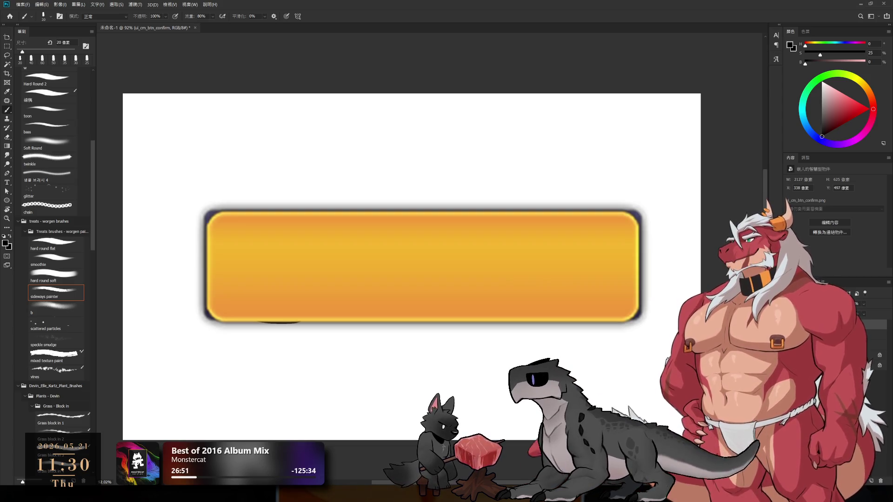
{"action": "key", "text": "alt+bracketleft"}
{"action": "key", "text": "ctrl+bracketright"}
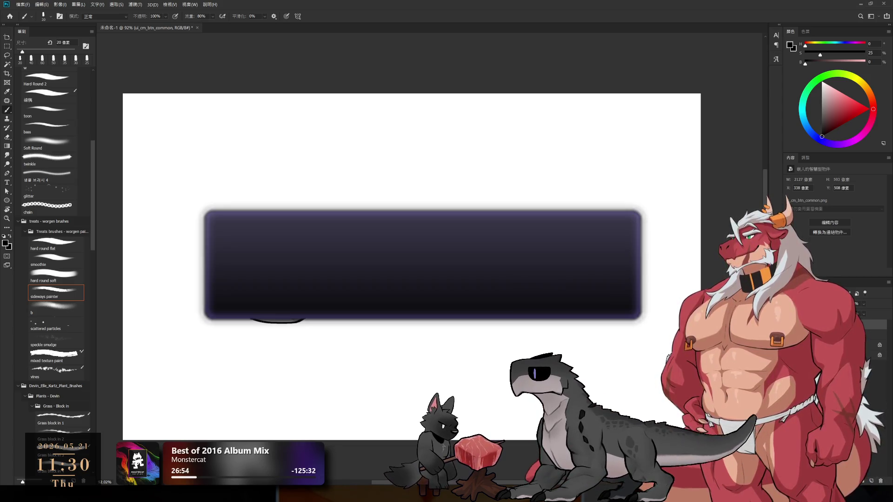
- Free Transform the purple button to about 86% and move it beside the rock
{"action": "key", "text": "ctrl+t"}
{"action": "left_click_drag", "start_coordinate": [182, 266], "coordinate": [494, 266]}
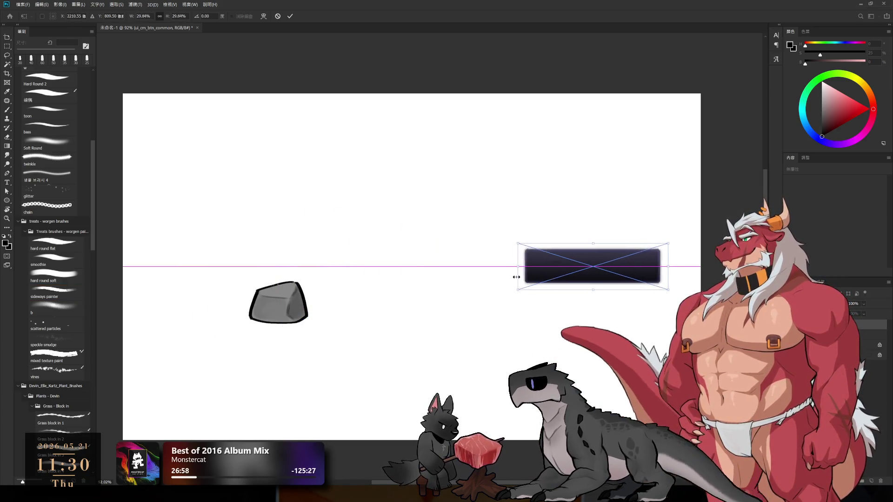
{"action": "left_click_drag", "start_coordinate": [557, 277], "coordinate": [415, 313]}
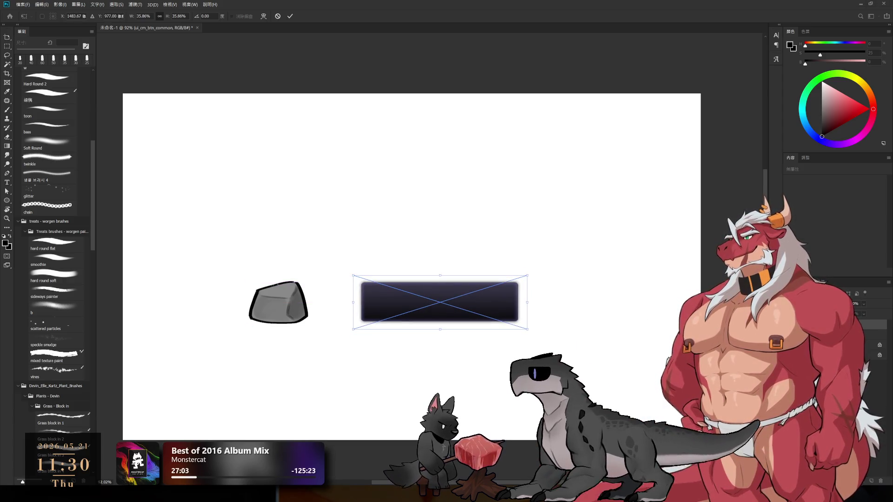
{"action": "key", "text": "Return"}
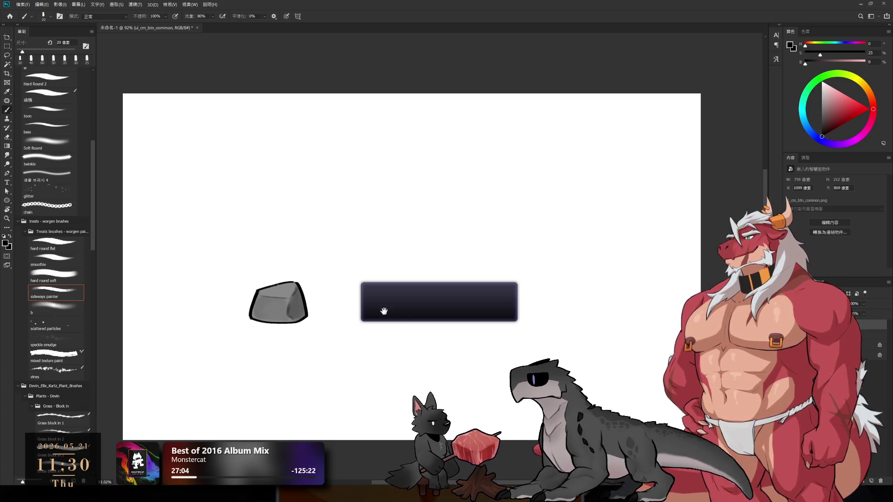
{"action": "scroll", "coordinate": [382, 309], "scroll_direction": "up", "scroll_amount": 2}
{"action": "scroll", "coordinate": [502, 309], "scroll_direction": "up", "scroll_amount": 1}
{"action": "scroll", "coordinate": [502, 309], "scroll_direction": "up", "scroll_amount": 1}
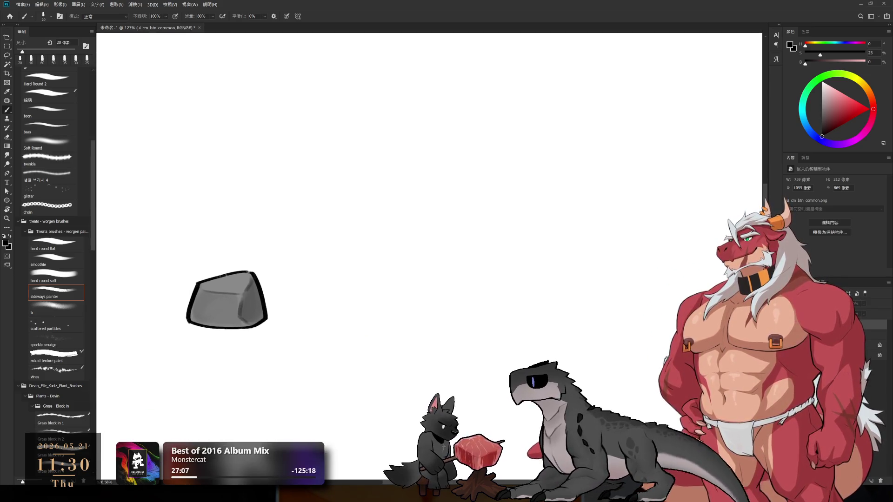
- On a new layer, paint 9 px dark outlines down the button's left and right edges
{"action": "left_click", "coordinate": [869, 482]}
{"action": "left_click_drag", "start_coordinate": [427, 267], "coordinate": [505, 278]}
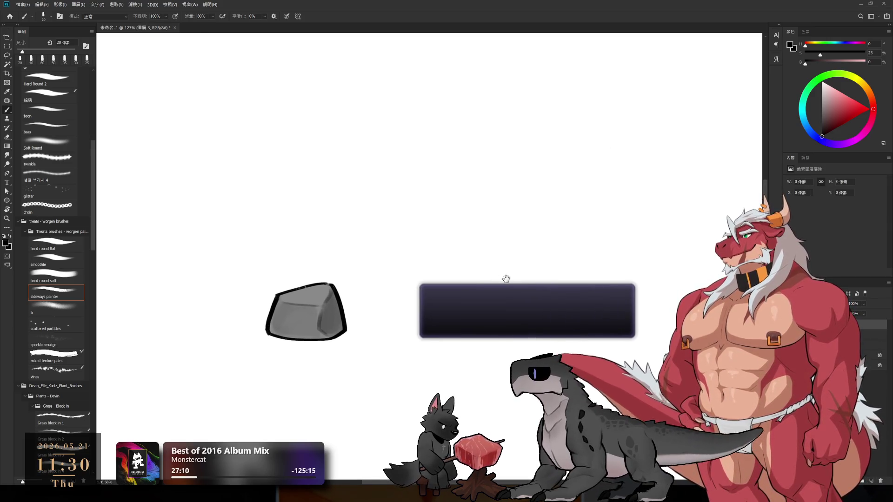
{"action": "scroll", "coordinate": [439, 292], "scroll_direction": "up", "scroll_amount": 2}
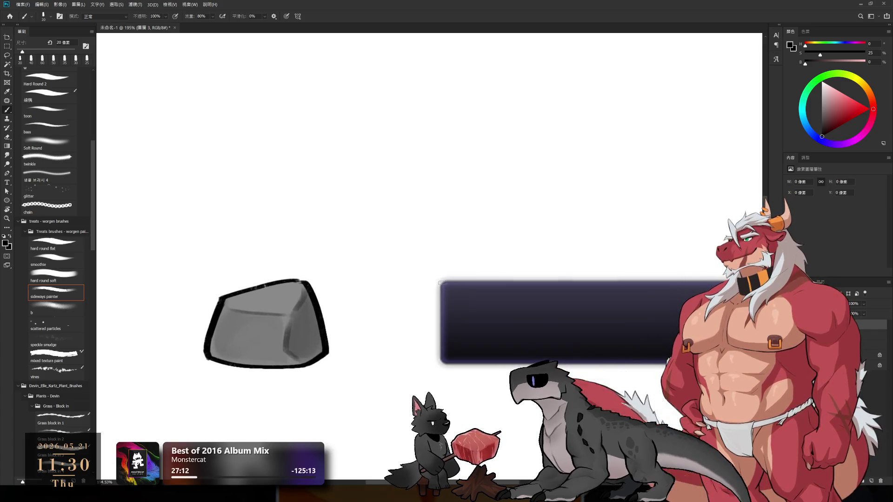
{"action": "key", "text": "bracketleft"}
{"action": "key", "text": "bracketleft"}
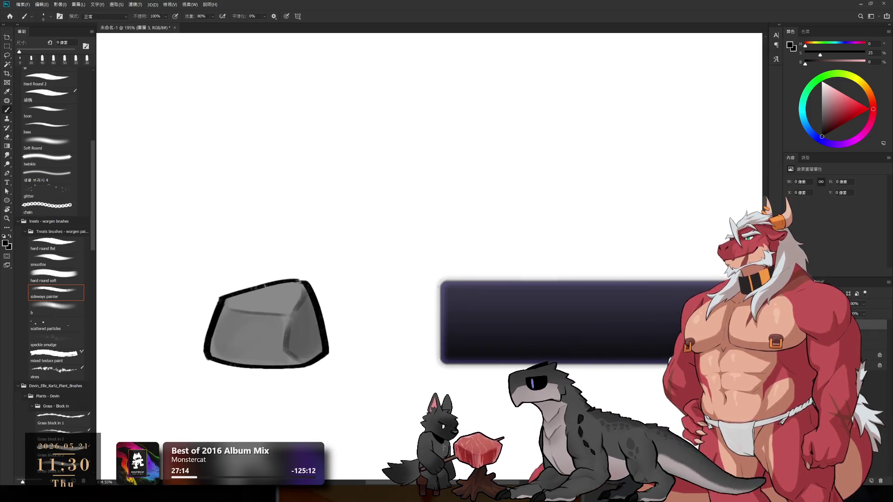
{"action": "left_click_drag", "start_coordinate": [438, 286], "coordinate": [440, 358]}
{"action": "left_click_drag", "start_coordinate": [556, 344], "coordinate": [407, 303]}
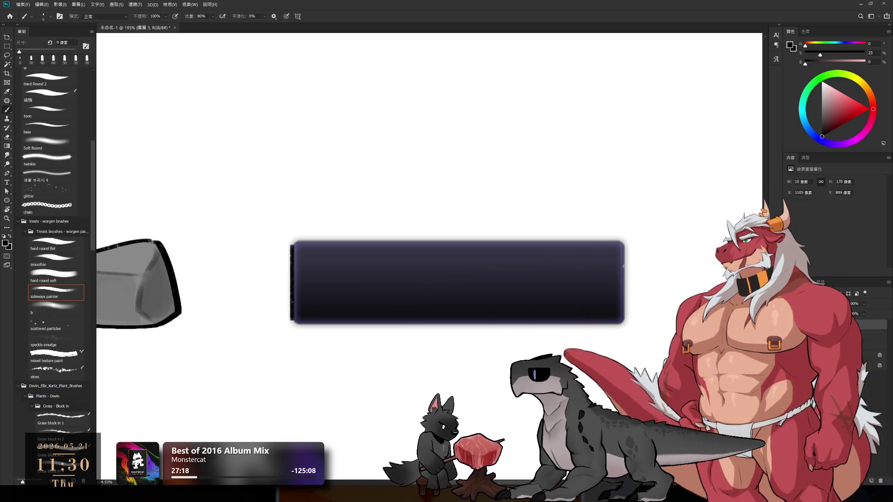
{"action": "left_click_drag", "start_coordinate": [625, 242], "coordinate": [625, 320]}
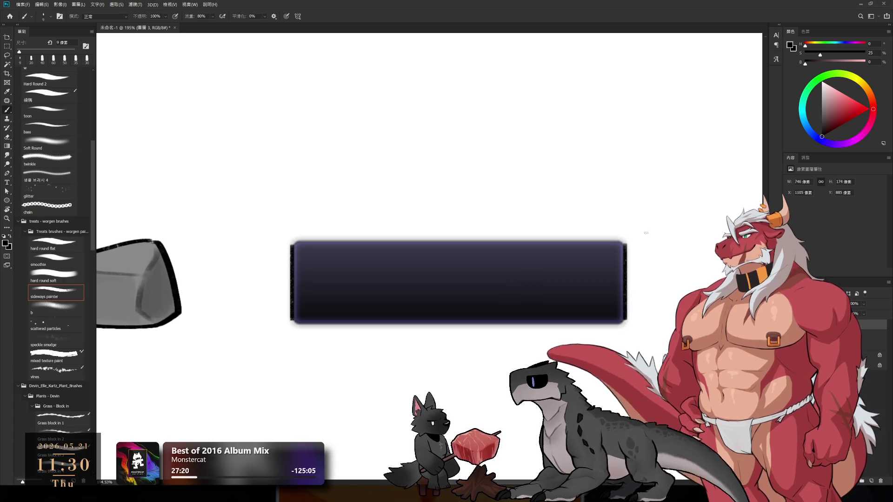
{"action": "key", "text": "r"}
{"action": "left_click_drag", "start_coordinate": [687, 169], "coordinate": [462, 335]}
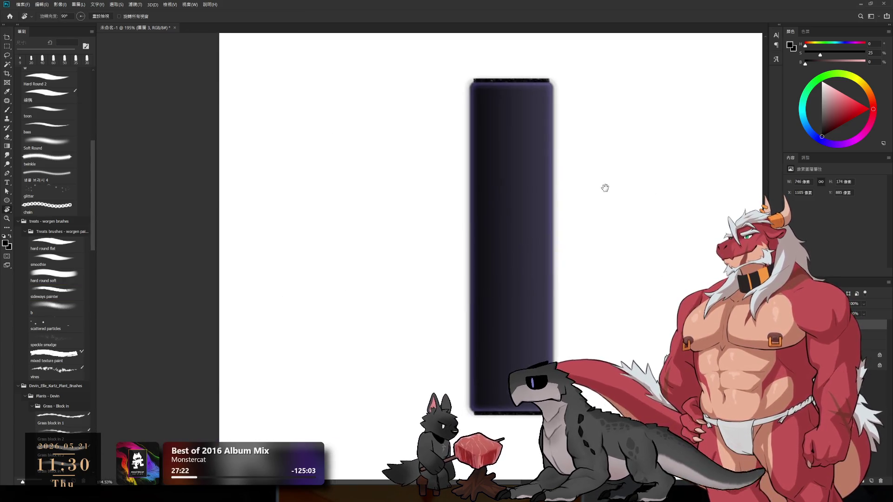
- Repaint long dark outline strokes down the bar's right and left edges
{"action": "key", "text": "b"}
{"action": "left_click_drag", "start_coordinate": [554, 83], "coordinate": [554, 165]}
{"action": "key", "text": "ctrl+z"}
{"action": "left_click_drag", "start_coordinate": [554, 81], "coordinate": [555, 356]}
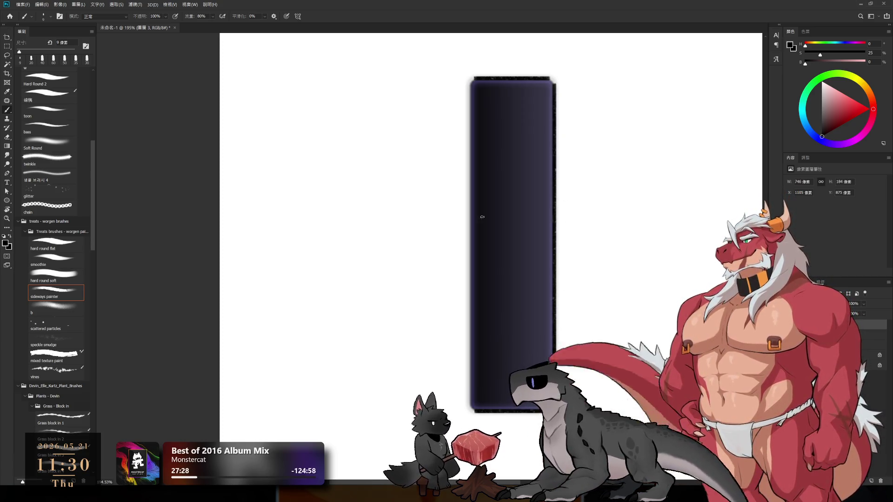
{"action": "key", "text": "ctrl+z"}
{"action": "left_click_drag", "start_coordinate": [468, 84], "coordinate": [466, 223]}
{"action": "key", "text": "ctrl+z"}
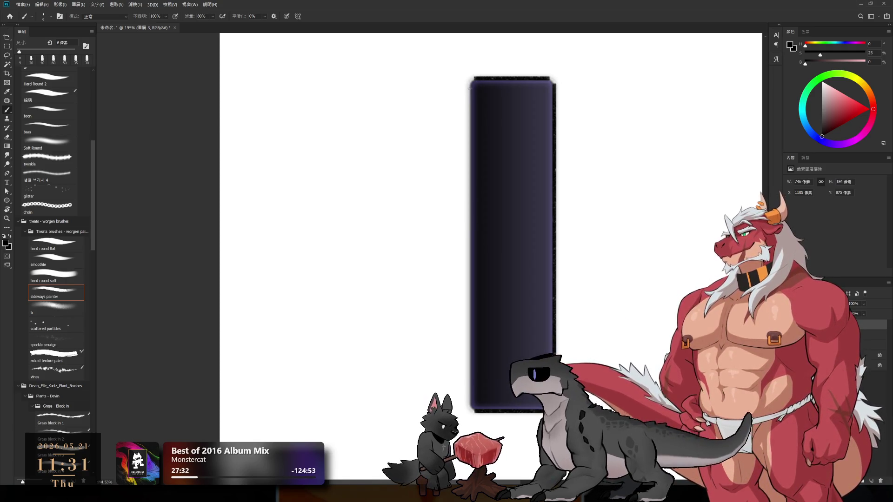
{"action": "left_click_drag", "start_coordinate": [469, 83], "coordinate": [470, 375]}
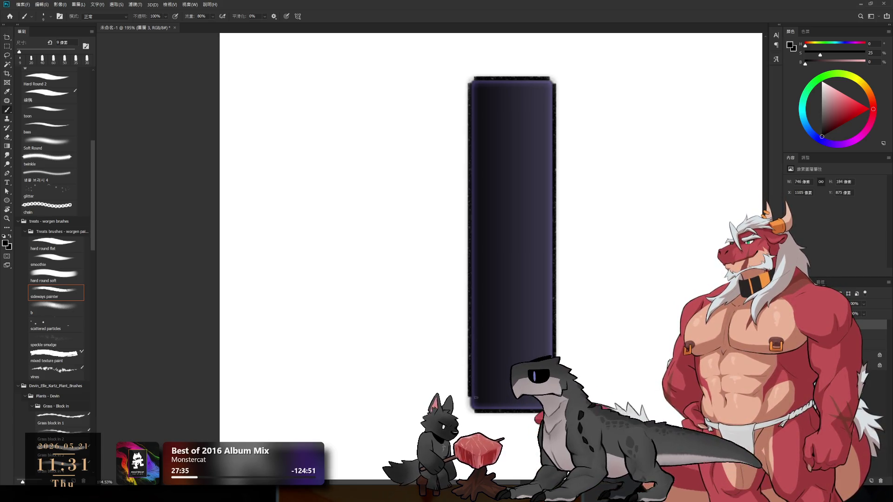
- Rotate the view to reach the bar's corner and touch up its left corner in dark
{"action": "scroll", "coordinate": [514, 294], "scroll_direction": "up", "scroll_amount": 3}
{"action": "scroll", "coordinate": [605, 225], "scroll_direction": "up", "scroll_amount": 1}
{"action": "key", "text": "r"}
{"action": "left_click_drag", "start_coordinate": [604, 225], "coordinate": [588, 116]}
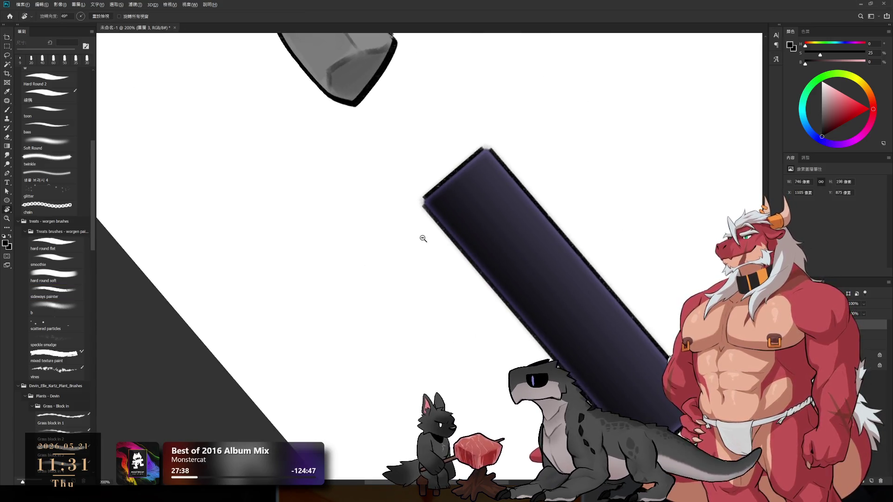
{"action": "scroll", "coordinate": [460, 263], "scroll_direction": "up", "scroll_amount": 3}
{"action": "key", "text": "b"}
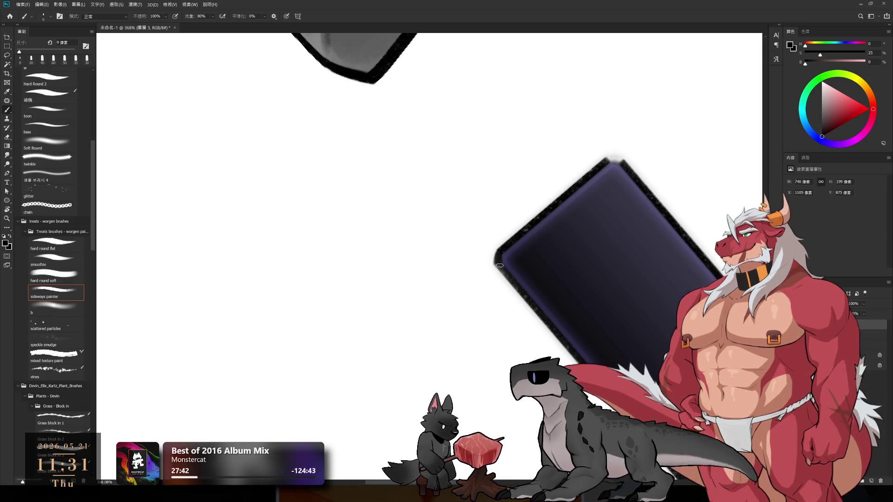
{"action": "mouse_move", "coordinate": [495, 255]}
{"action": "left_mouse_down"}
{"action": "mouse_move", "coordinate": [498, 264]}
{"action": "mouse_move", "coordinate": [326, 228]}
{"action": "mouse_move", "coordinate": [549, 325]}
{"action": "left_mouse_up"}
{"action": "key", "text": "r"}
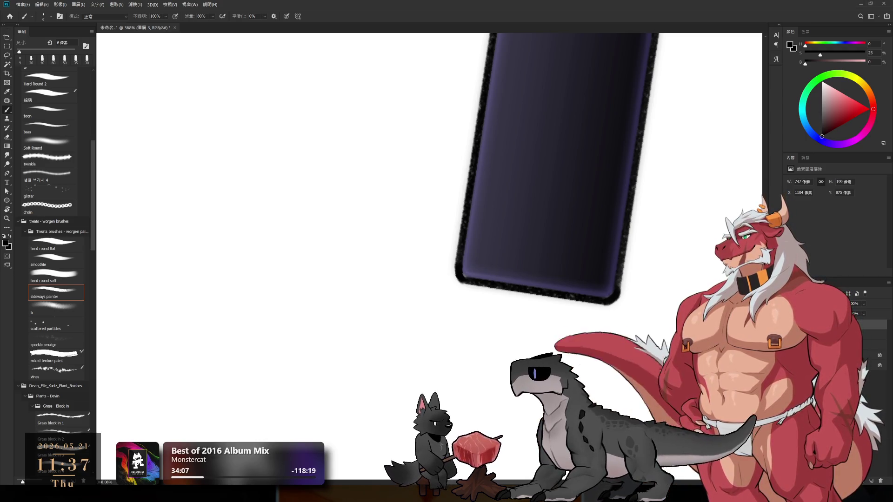
- Rotate the bar upright and darken its top-left and top-right corners with a 10 px brush
{"action": "scroll", "coordinate": [578, 146], "scroll_direction": "down", "scroll_amount": 2}
{"action": "left_click_drag", "start_coordinate": [578, 146], "coordinate": [536, 449]}
{"action": "left_click_drag", "start_coordinate": [614, 184], "coordinate": [590, 84]}
{"action": "key", "text": "bracketright"}
{"action": "left_click_drag", "start_coordinate": [478, 148], "coordinate": [481, 142]}
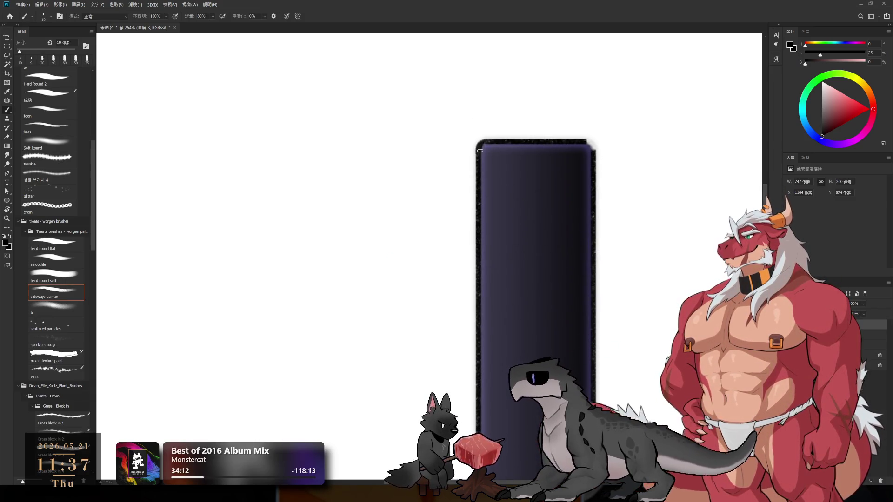
{"action": "left_click_drag", "start_coordinate": [584, 143], "coordinate": [586, 145]}
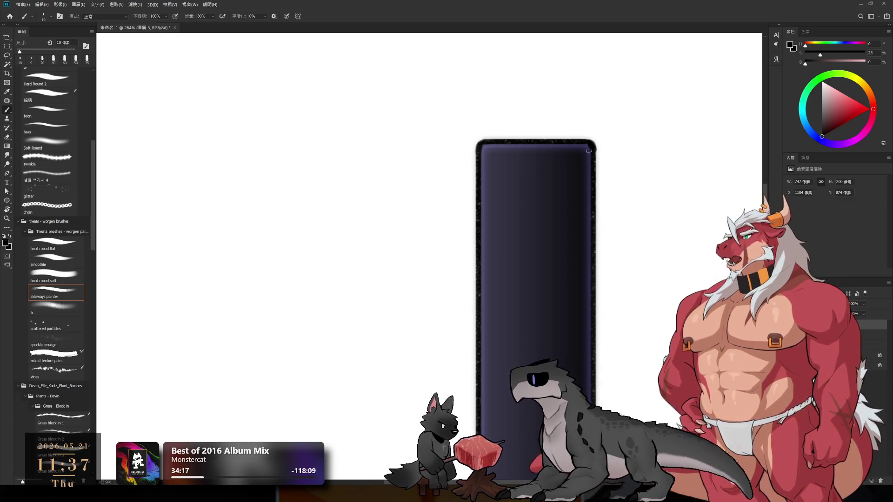
- Clean the outline near the top-right corner with a 9 px eraser, then level the view
{"action": "key", "text": "e"}
{"action": "key", "text": "bracketleft"}
{"action": "key", "text": "bracketleft"}
{"action": "key", "text": "bracketleft"}
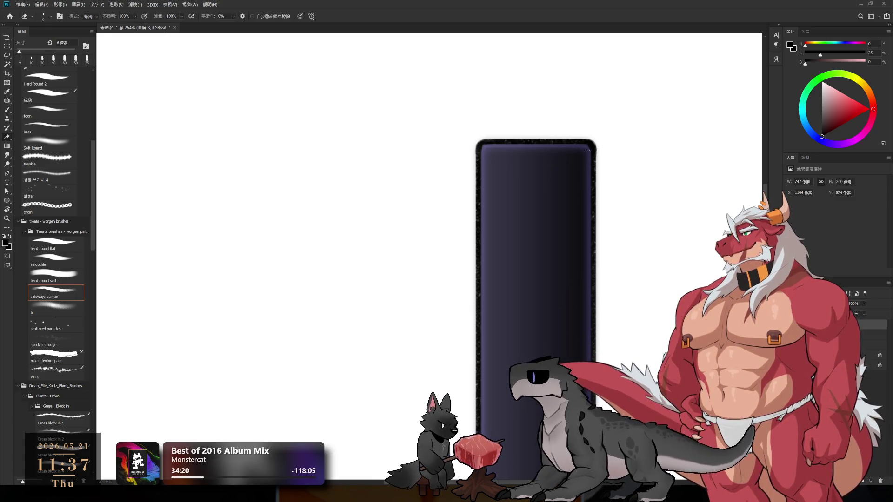
{"action": "left_click_drag", "start_coordinate": [595, 142], "coordinate": [595, 155]}
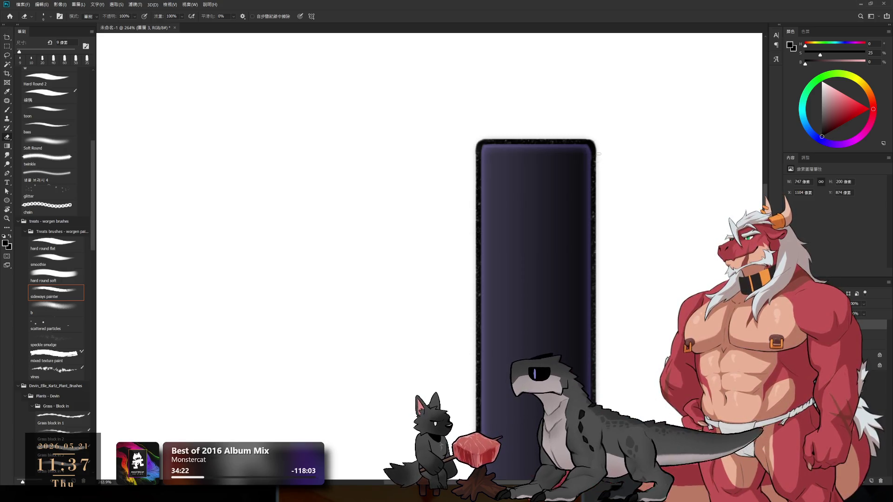
{"action": "scroll", "coordinate": [598, 158], "scroll_direction": "down", "scroll_amount": 3}
{"action": "key", "text": "r"}
{"action": "left_click_drag", "start_coordinate": [511, 186], "coordinate": [465, 140]}
{"action": "scroll", "coordinate": [558, 207], "scroll_direction": "down", "scroll_amount": 2}
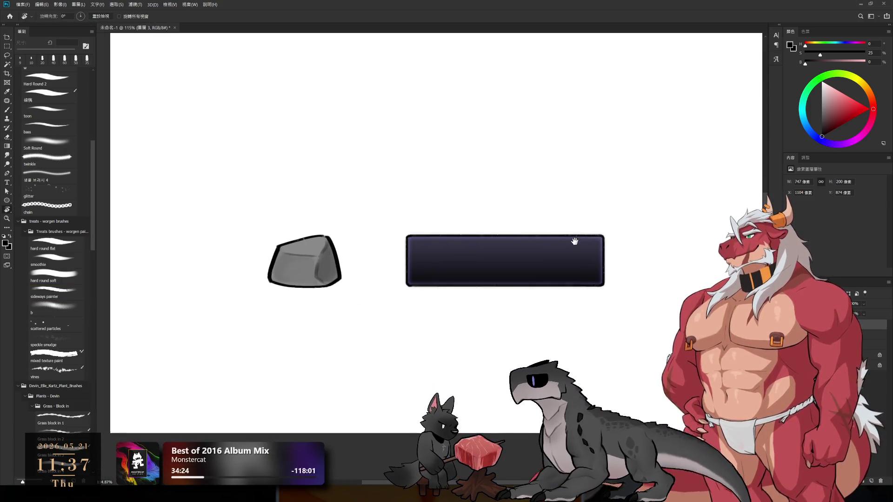
- Zoom to the button bar and select its ui_cm_btn_common smart object layer
{"action": "scroll", "coordinate": [557, 206], "scroll_direction": "up", "scroll_amount": 2}
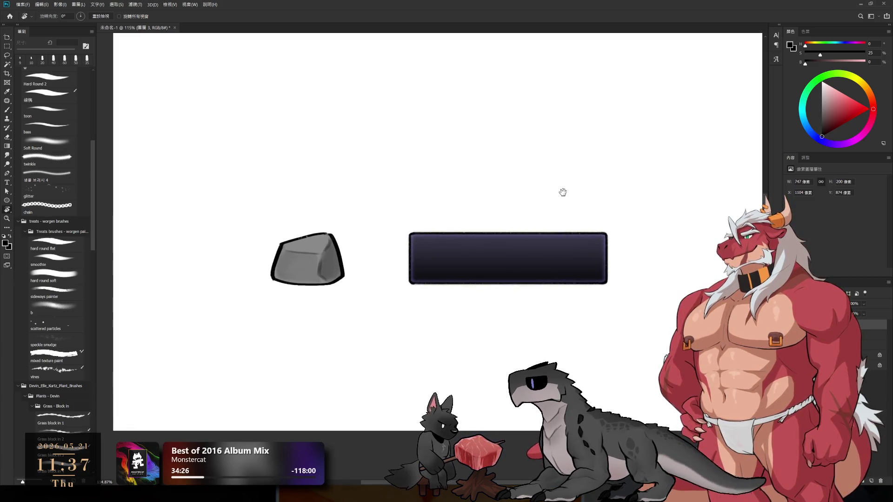
{"action": "scroll", "coordinate": [448, 266], "scroll_direction": "up", "scroll_amount": 3}
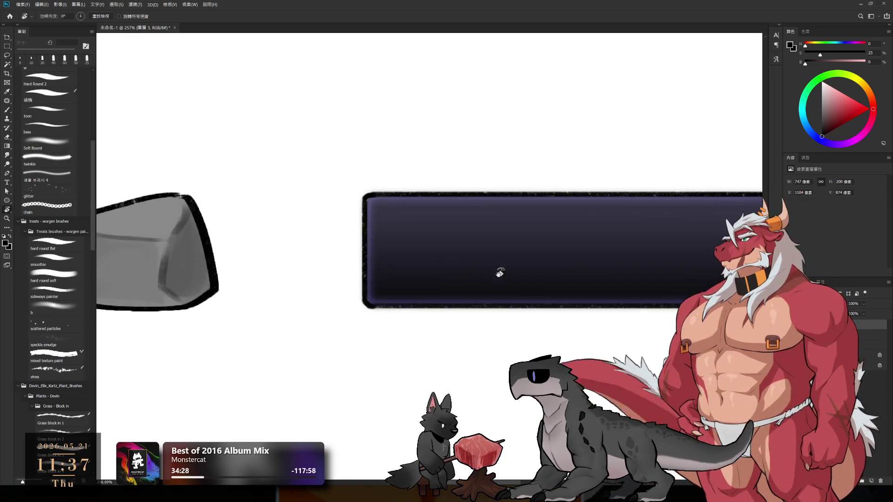
{"action": "left_click_drag", "start_coordinate": [499, 273], "coordinate": [406, 327]}
{"action": "left_click", "coordinate": [476, 320]}
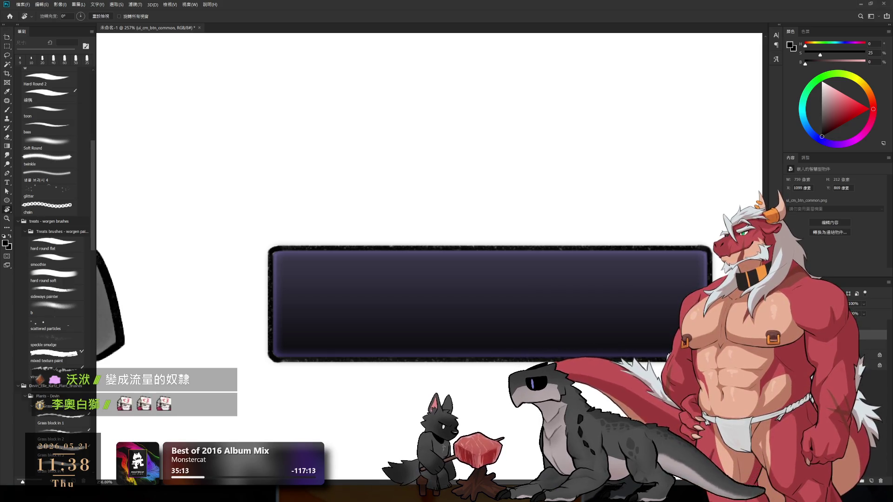
{"action": "left_click_drag", "start_coordinate": [550, 351], "coordinate": [558, 319]}
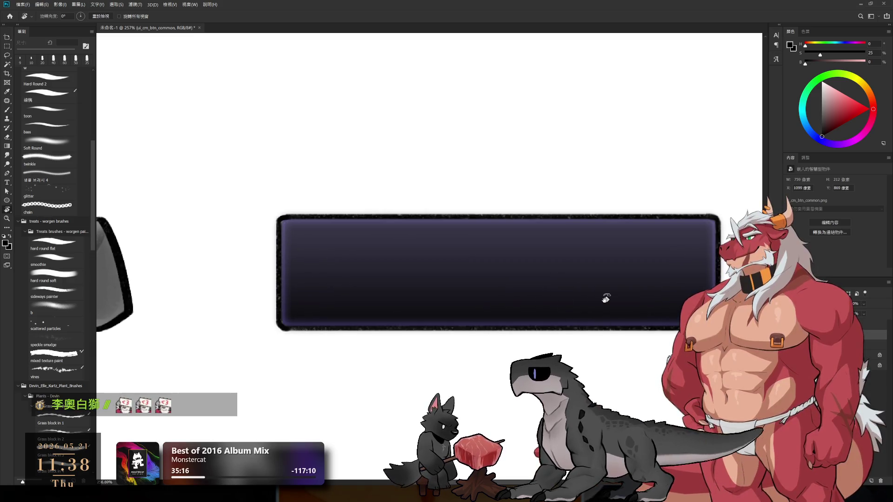
- Stretch the dark rectangle on Layer 3 down to about 106% height
{"action": "left_click", "coordinate": [588, 349], "text": "ctrl"}
{"action": "key", "text": "ctrl+t"}
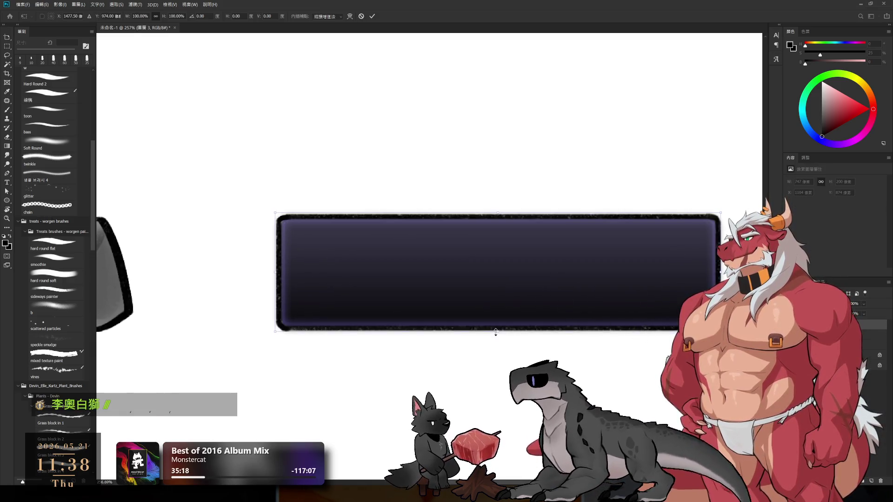
{"action": "left_click_drag", "start_coordinate": [497, 330], "coordinate": [498, 338]}
{"action": "key", "text": "Return"}
{"action": "key", "text": "r"}
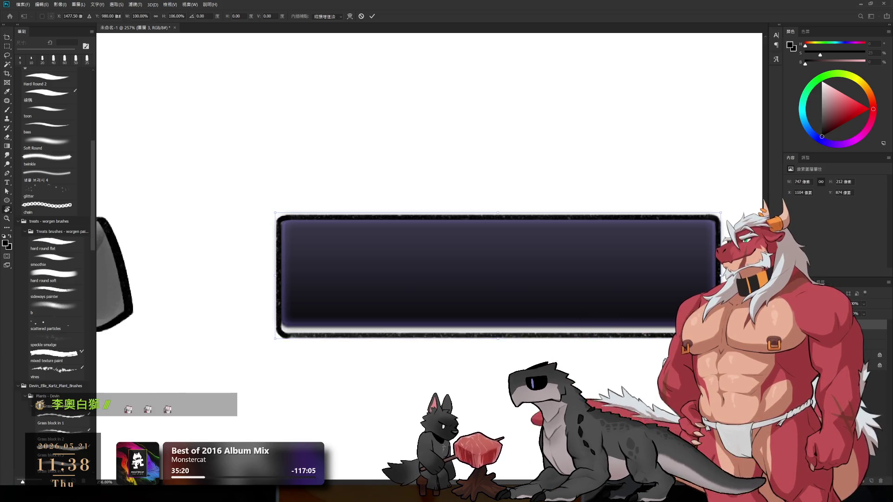
- Add a new empty Layer 4 and sample the button's dark purple for the brush
{"action": "key", "text": "alt+bracketright"}
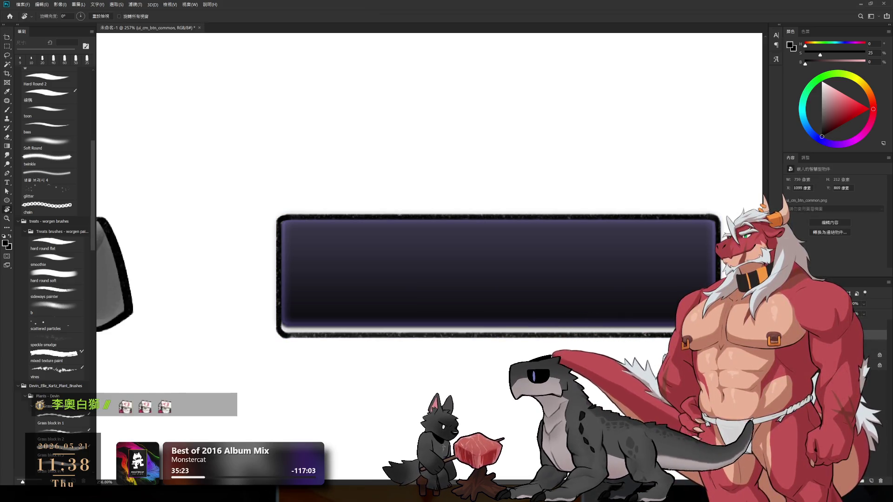
{"action": "key", "text": "alt+bracketright"}
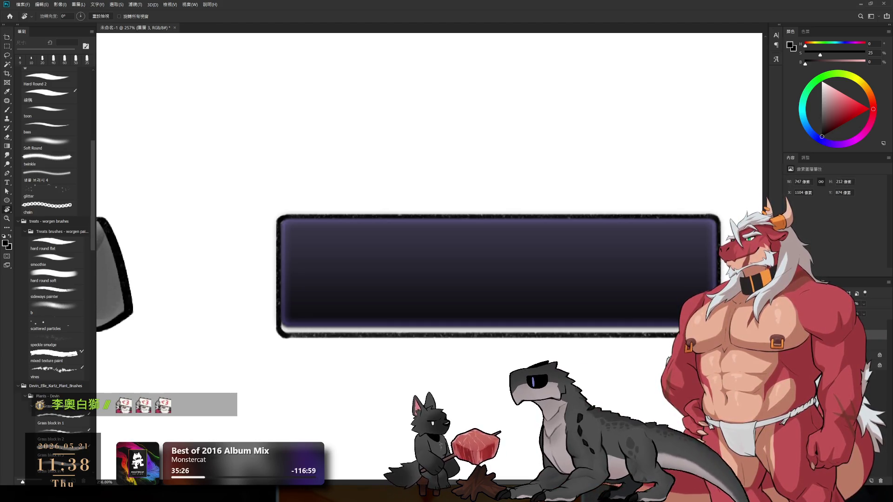
{"action": "key", "text": "ctrl+z"}
{"action": "key", "text": "ctrl+shift+z"}
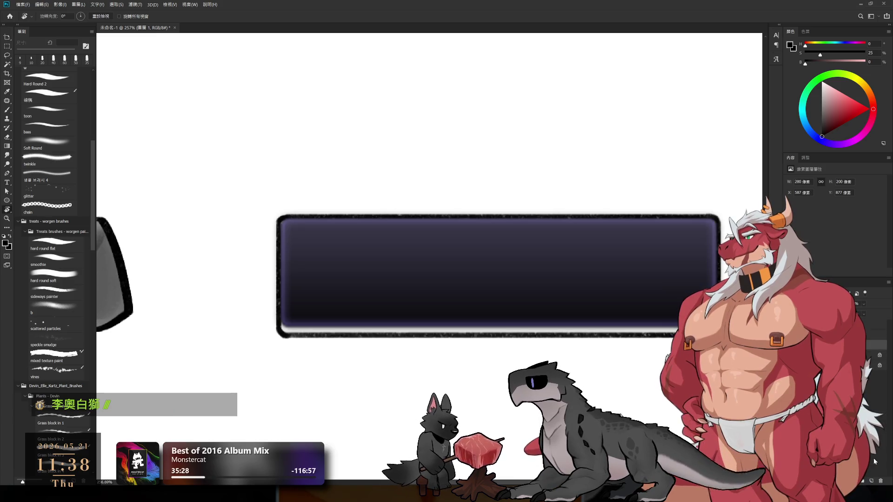
{"action": "key", "text": "b"}
{"action": "left_click", "coordinate": [680, 280], "text": "alt"}
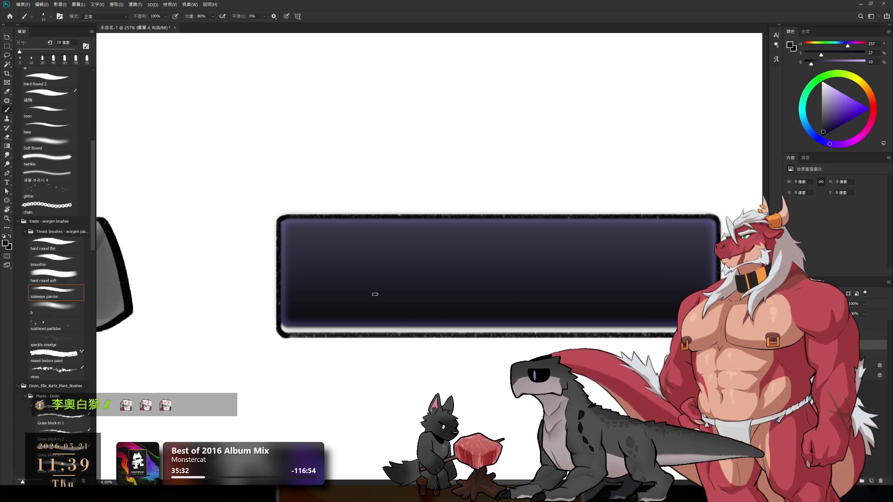
- Paint a dark 35 px stroke along the button's bottom edge
{"action": "key", "text": "bracketright"}
{"action": "key", "text": "bracketright"}
{"action": "left_click", "coordinate": [288, 324]}
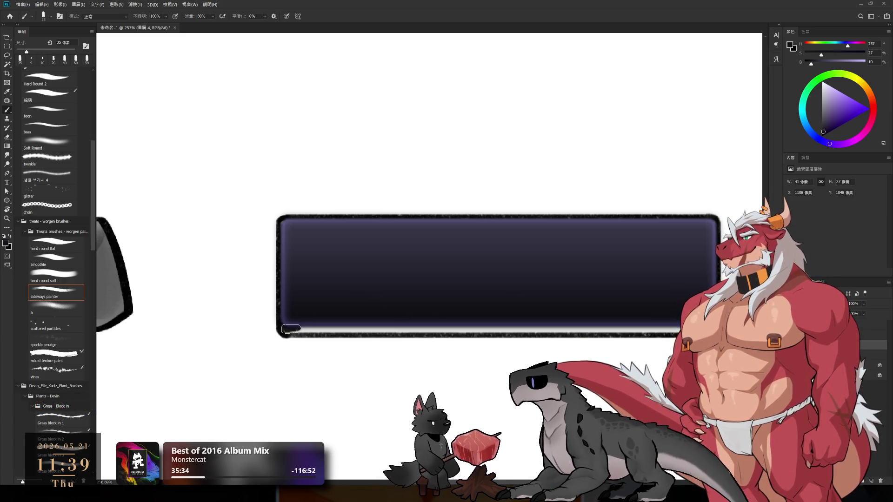
{"action": "key", "text": "bracketright"}
{"action": "left_click_drag", "start_coordinate": [288, 328], "coordinate": [684, 334]}
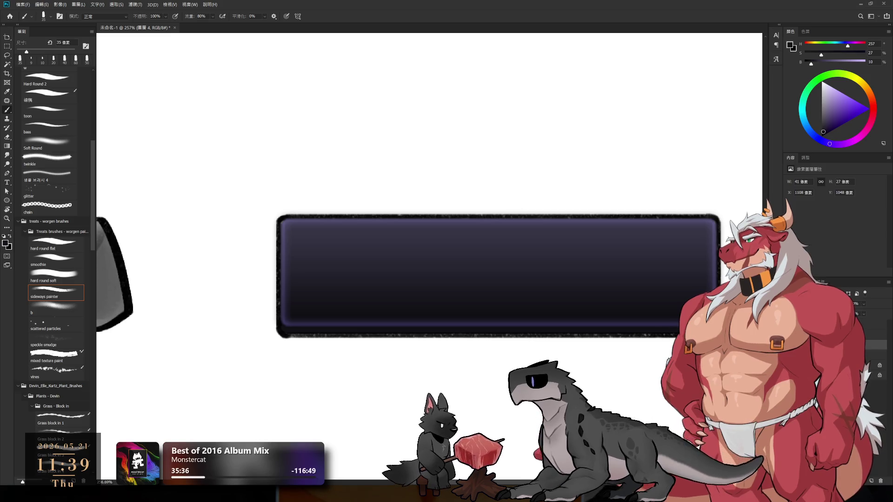
{"action": "scroll", "coordinate": [671, 259], "scroll_direction": "down", "scroll_amount": 3}
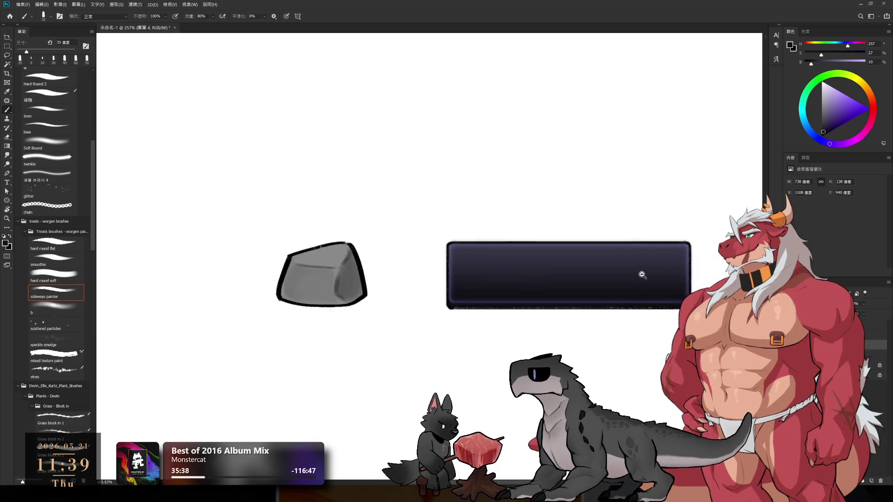
{"action": "scroll", "coordinate": [492, 317], "scroll_direction": "up", "scroll_amount": 1}
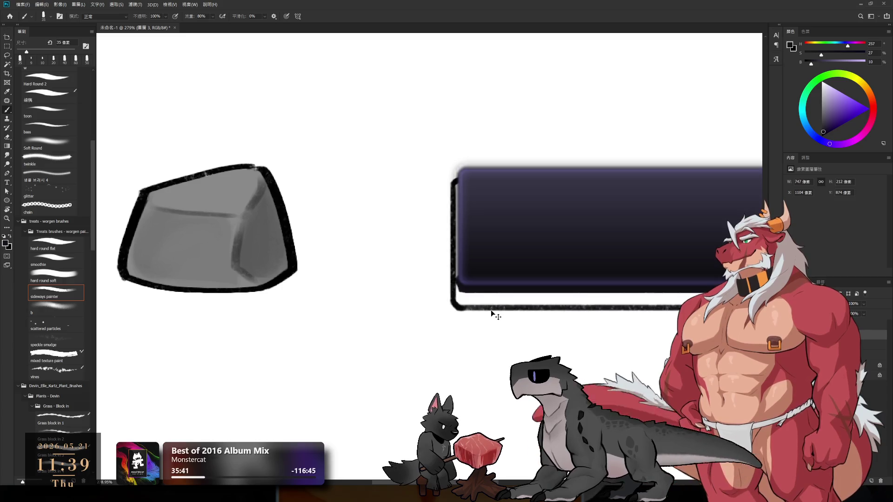
{"action": "mouse_move", "coordinate": [486, 280]}
{"action": "left_mouse_down"}
{"action": "mouse_move", "coordinate": [353, 313]}
{"action": "mouse_move", "coordinate": [625, 329]}
{"action": "left_mouse_up"}
- Darken the button's left border with an 8 px brush stroke
{"action": "key", "text": "bracketleft"}
{"action": "scroll", "coordinate": [624, 328], "scroll_direction": "right", "scroll_amount": 5}
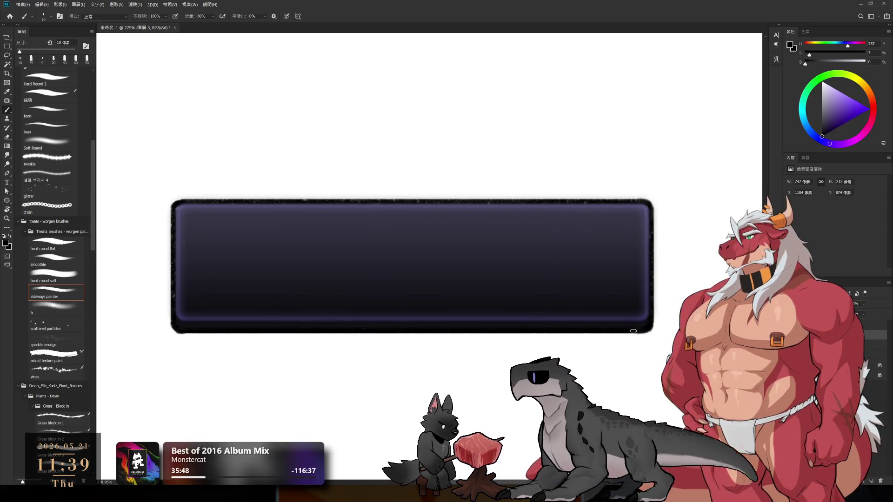
{"action": "key", "text": "bracketright"}
{"action": "scroll", "coordinate": [642, 273], "scroll_direction": "down", "scroll_amount": 3}
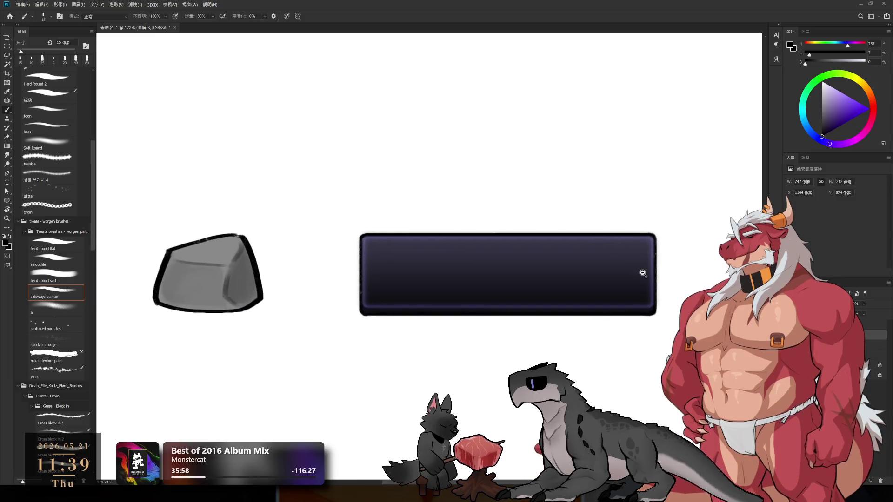
{"action": "scroll", "coordinate": [642, 273], "scroll_direction": "up", "scroll_amount": 3}
{"action": "key", "text": "bracketleft"}
{"action": "key", "text": "bracketleft"}
{"action": "key", "text": "bracketleft"}
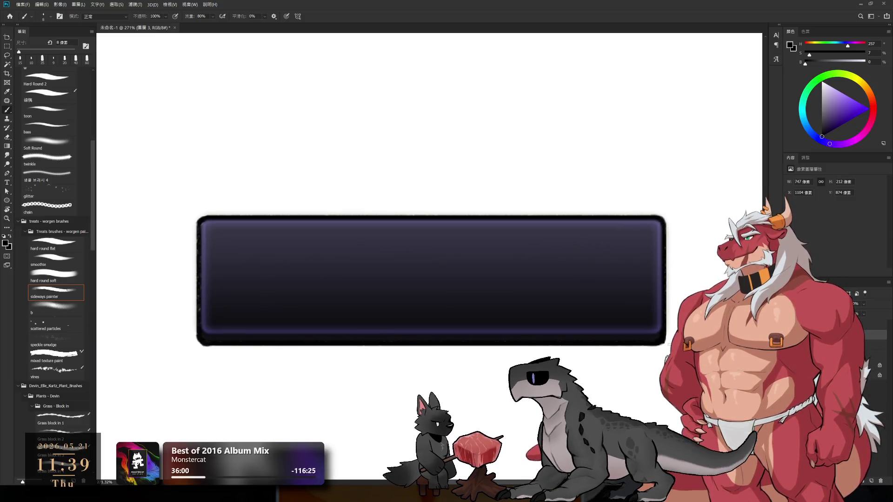
{"action": "left_click_drag", "start_coordinate": [199, 225], "coordinate": [204, 334]}
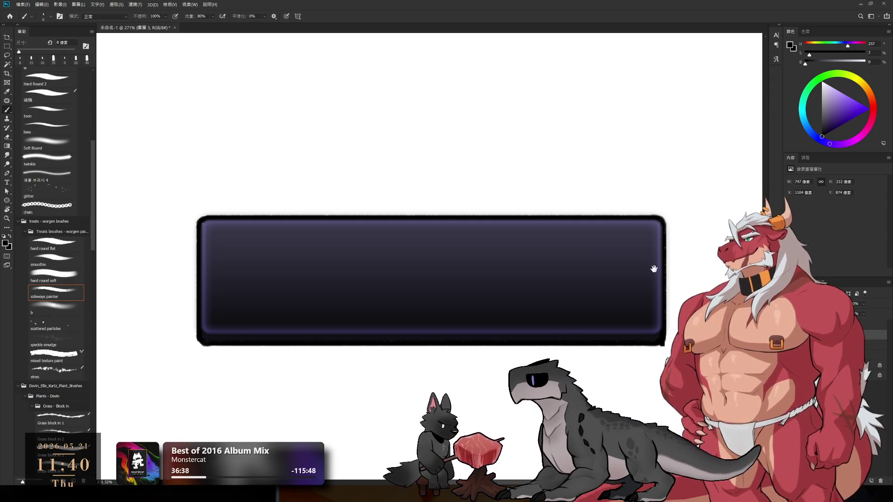
{"action": "scroll", "coordinate": [665, 353], "scroll_direction": "up", "scroll_amount": 1}
{"action": "key", "text": "e"}
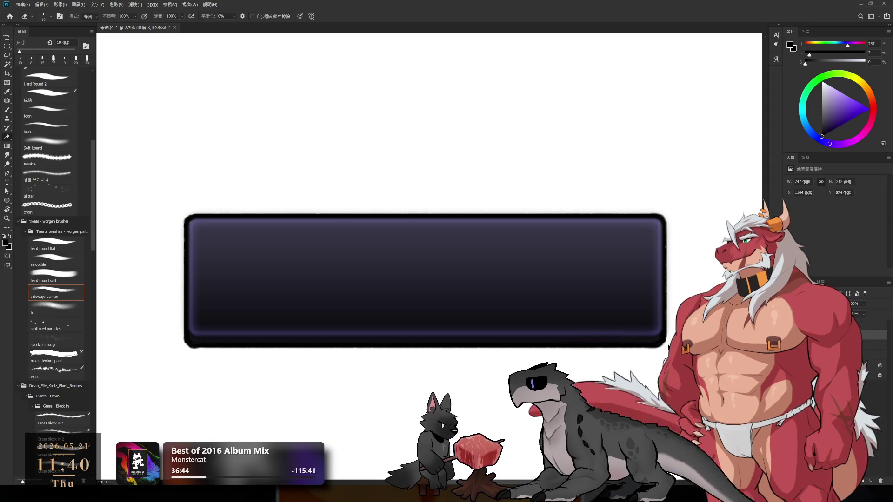
{"action": "left_click_drag", "start_coordinate": [233, 378], "coordinate": [512, 339]}
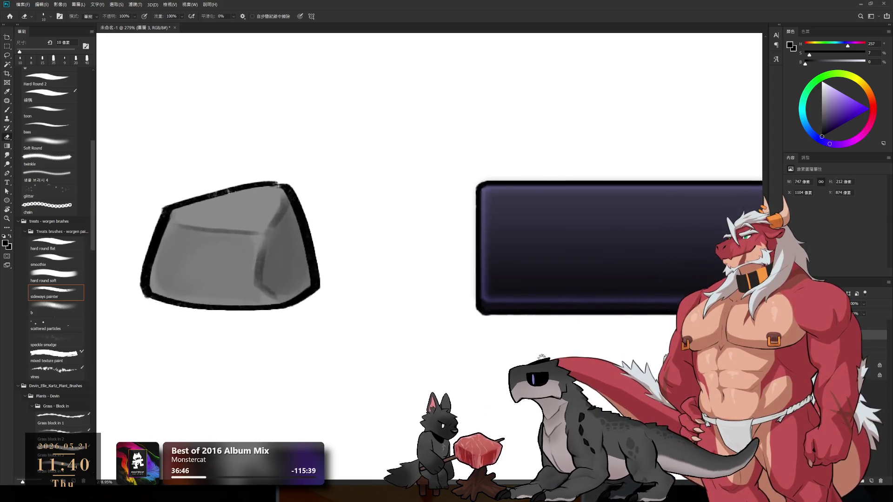
- Square off the rock's top-right outline corner with a 10 px black brush
{"action": "scroll", "coordinate": [473, 305], "scroll_direction": "down", "scroll_amount": 1}
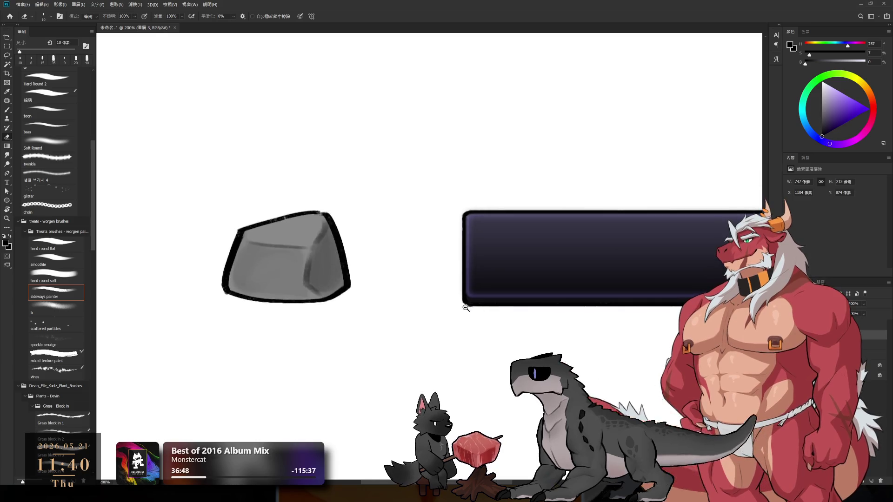
{"action": "scroll", "coordinate": [474, 305], "scroll_direction": "up", "scroll_amount": 3}
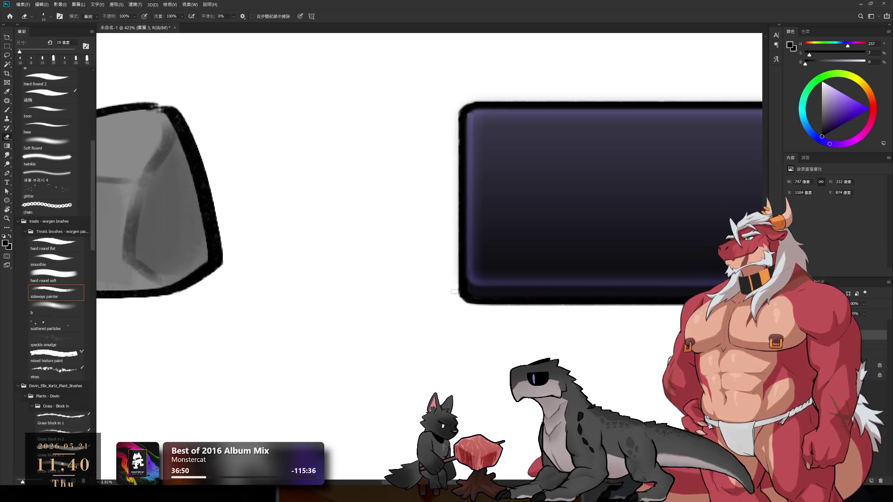
{"action": "scroll", "coordinate": [458, 308], "scroll_direction": "down", "scroll_amount": 2}
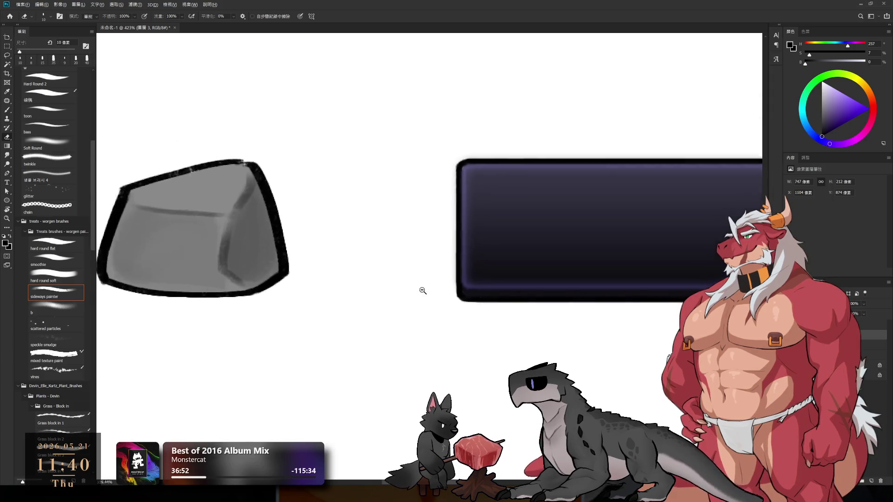
{"action": "scroll", "coordinate": [421, 291], "scroll_direction": "down", "scroll_amount": 2}
{"action": "scroll", "coordinate": [421, 277], "scroll_direction": "up", "scroll_amount": 3}
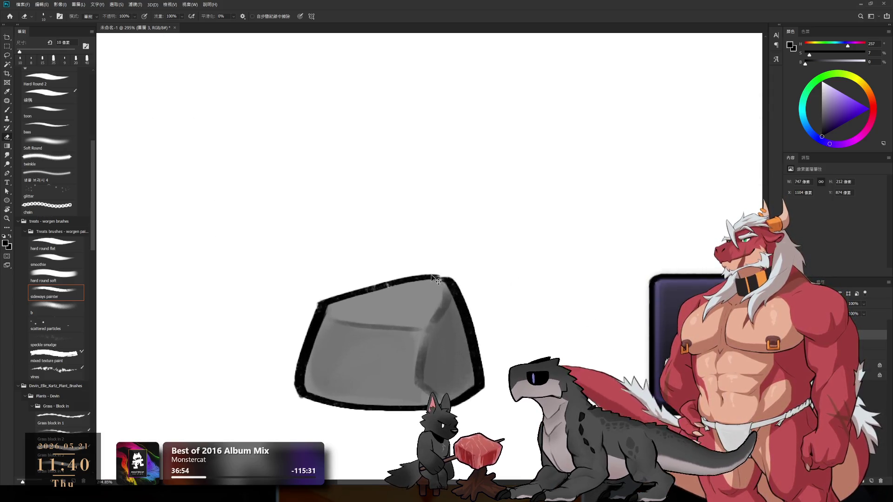
{"action": "key", "text": "b"}
{"action": "key", "text": "bracketright"}
{"action": "left_click_drag", "start_coordinate": [441, 279], "coordinate": [449, 278]}
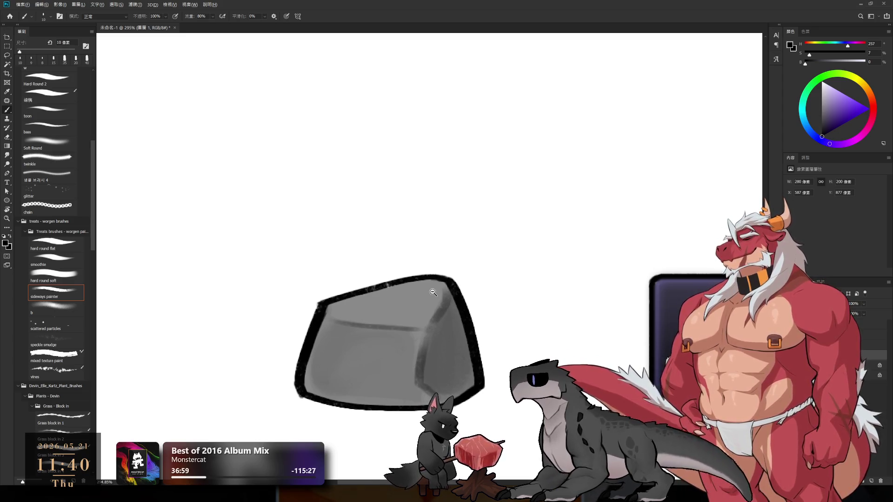
- Paint the rock's top outline solid black, then view rock and button together
{"action": "scroll", "coordinate": [418, 293], "scroll_direction": "up", "scroll_amount": 2}
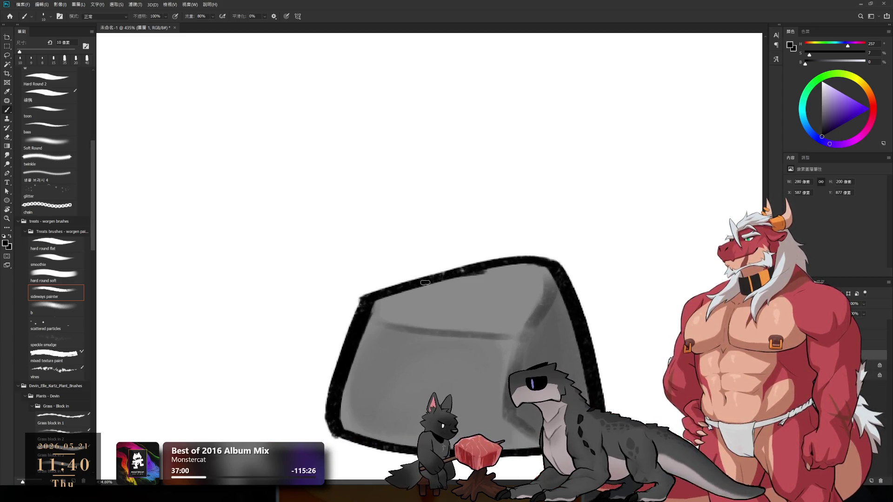
{"action": "left_click_drag", "start_coordinate": [406, 288], "coordinate": [512, 264]}
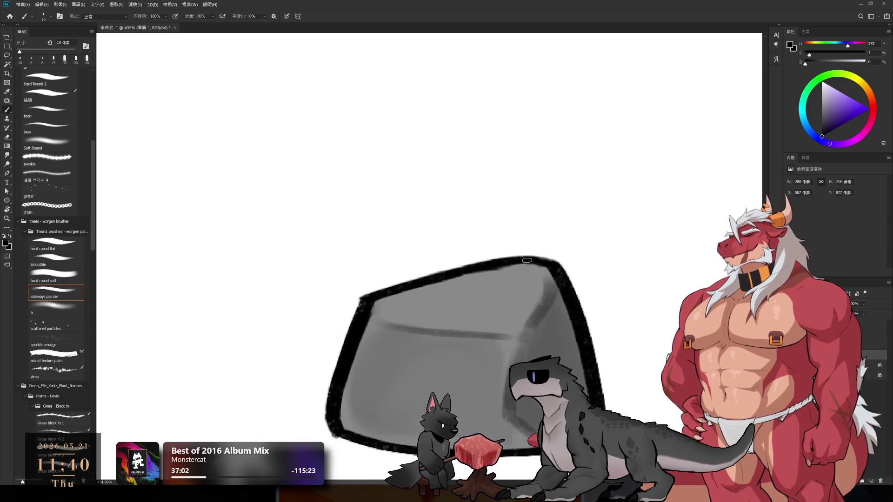
{"action": "scroll", "coordinate": [516, 263], "scroll_direction": "down", "scroll_amount": 1}
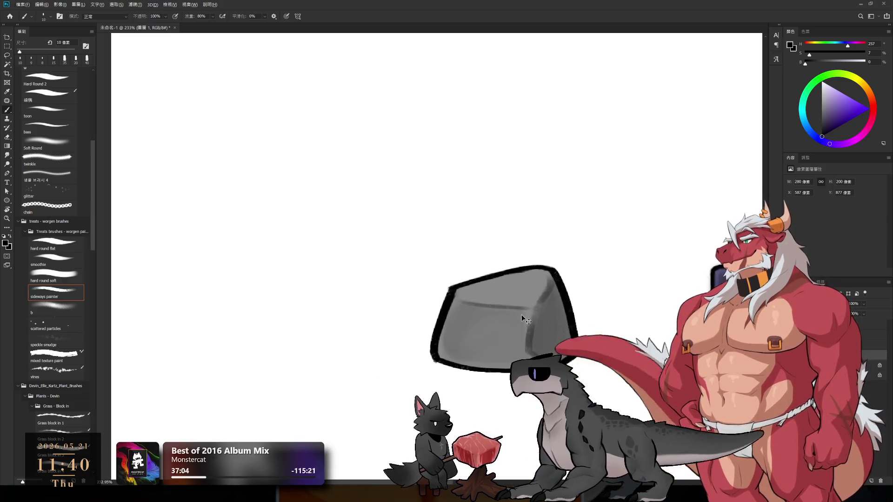
{"action": "left_click_drag", "start_coordinate": [516, 263], "coordinate": [299, 315]}
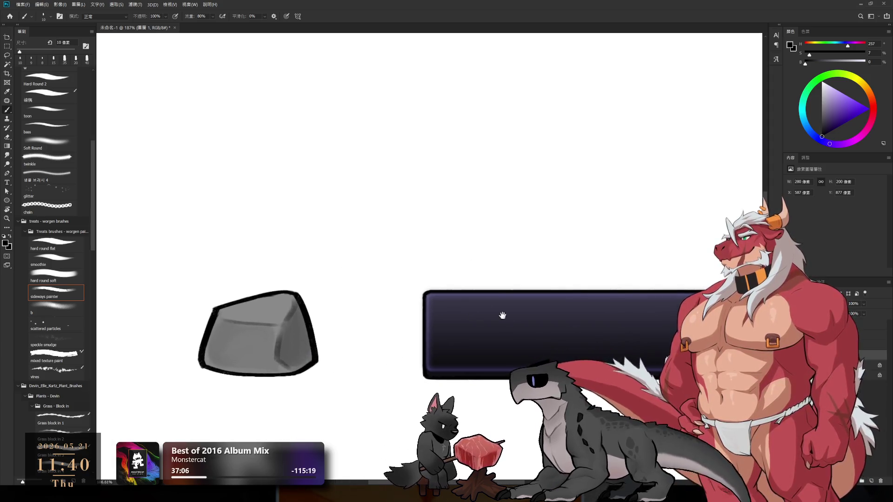
{"action": "left_click_drag", "start_coordinate": [502, 313], "coordinate": [466, 265]}
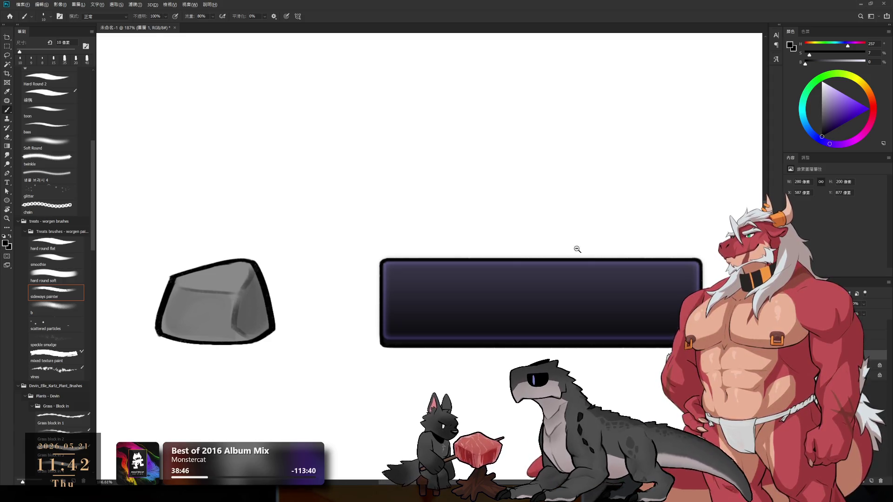
- Stretch the dark rectangle layer taller to about 111%
{"action": "scroll", "coordinate": [574, 249], "scroll_direction": "down", "scroll_amount": 2}
{"action": "scroll", "coordinate": [590, 306], "scroll_direction": "up", "scroll_amount": 3}
{"action": "left_click", "coordinate": [598, 322], "text": "ctrl"}
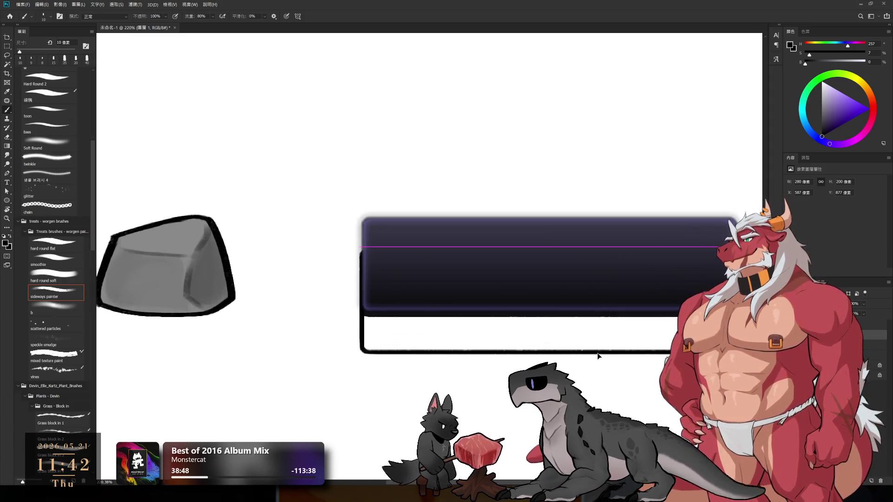
{"action": "key", "text": "ctrl+t"}
{"action": "left_click_drag", "start_coordinate": [554, 324], "coordinate": [558, 333]}
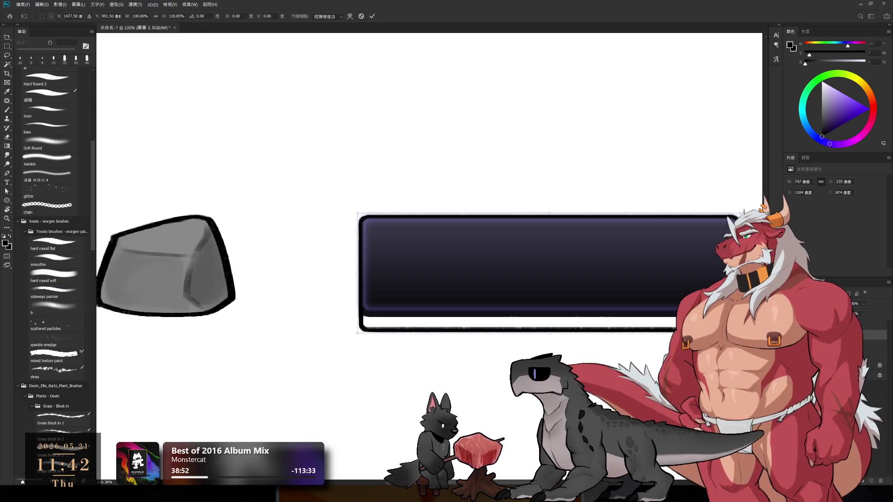
{"action": "key", "text": "Return"}
{"action": "key", "text": "b"}
- Stretch the white band layer taller downward
{"action": "left_click", "coordinate": [670, 339], "text": "ctrl"}
{"action": "key", "text": "ctrl+t"}
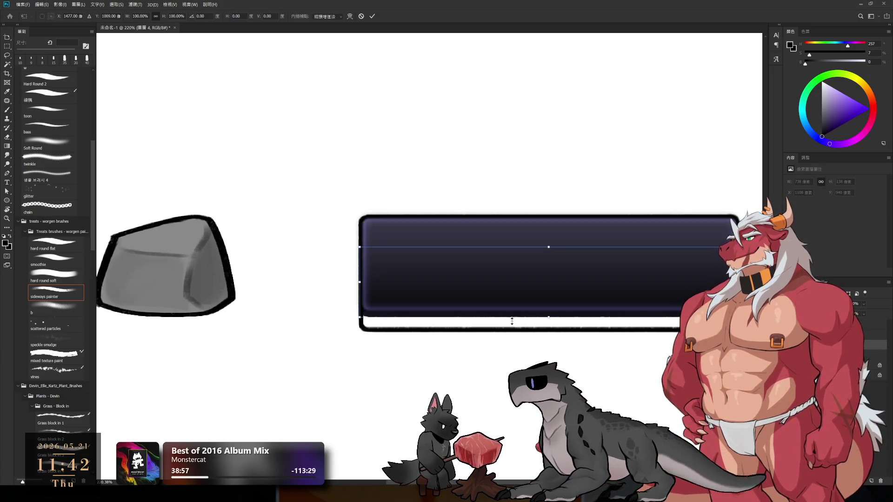
{"action": "left_click_drag", "start_coordinate": [549, 318], "coordinate": [549, 330]}
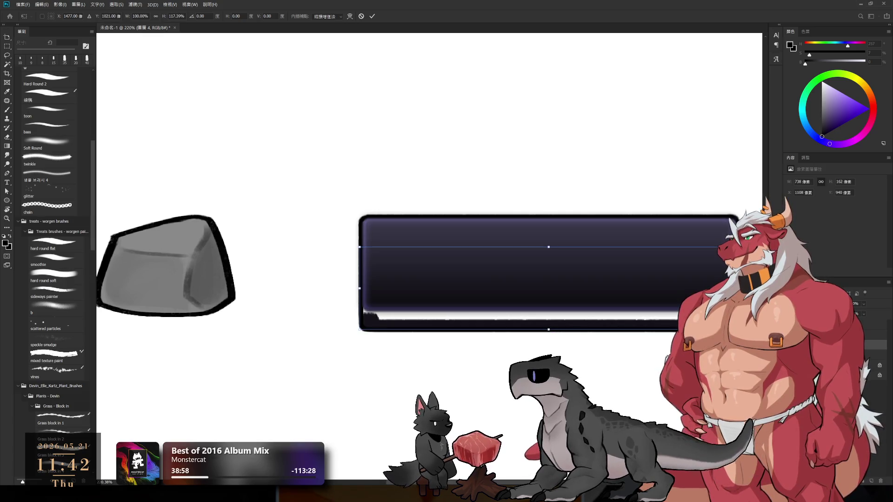
{"action": "key", "text": "Return"}
- Paint over the white band with the sampled dark purple at 45 px
{"action": "left_click", "coordinate": [550, 317], "text": "alt"}
{"action": "left_click", "coordinate": [64, 58]}
{"action": "key", "text": "bracketright"}
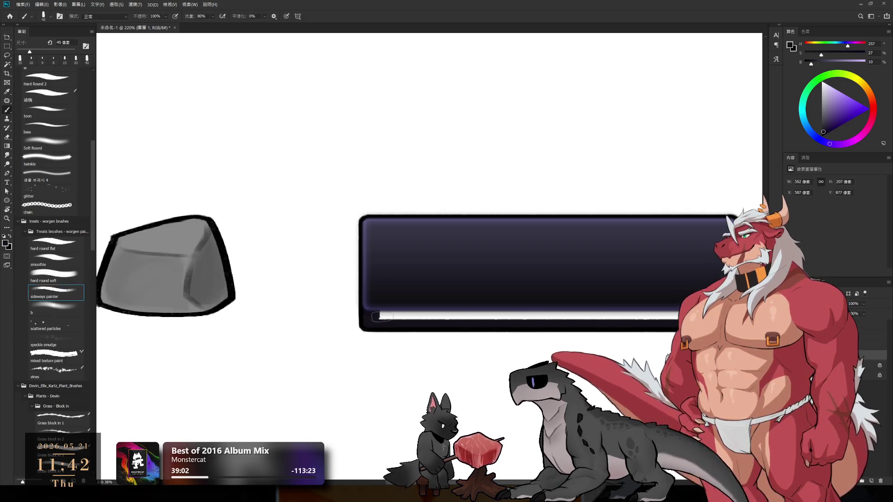
{"action": "left_click_drag", "start_coordinate": [372, 317], "coordinate": [670, 317]}
{"action": "scroll", "coordinate": [626, 315], "scroll_direction": "down", "scroll_amount": 3}
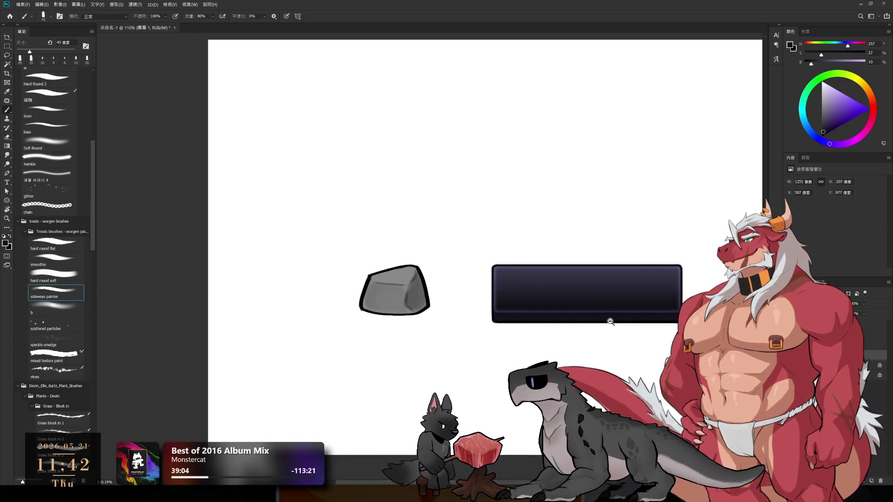
{"action": "scroll", "coordinate": [523, 348], "scroll_direction": "up", "scroll_amount": 2}
{"action": "scroll", "coordinate": [523, 347], "scroll_direction": "up", "scroll_amount": 2}
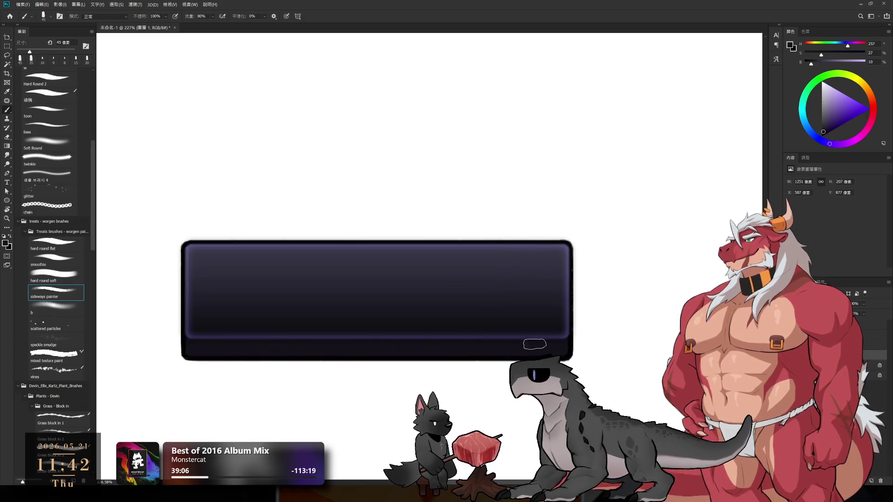
{"action": "left_click", "coordinate": [474, 319], "text": "ctrl"}
{"action": "key", "text": "i"}
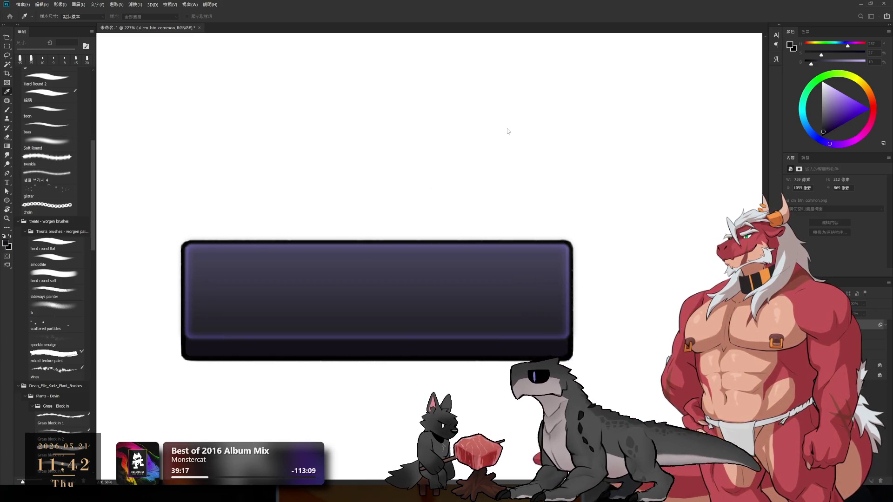
- Compare the button with and without its fill, then restore it
{"action": "key", "text": "b"}
{"action": "scroll", "coordinate": [631, 197], "scroll_direction": "down", "scroll_amount": 5, "text": "alt"}
{"action": "scroll", "coordinate": [589, 201], "scroll_direction": "up", "scroll_amount": 5, "text": "alt"}
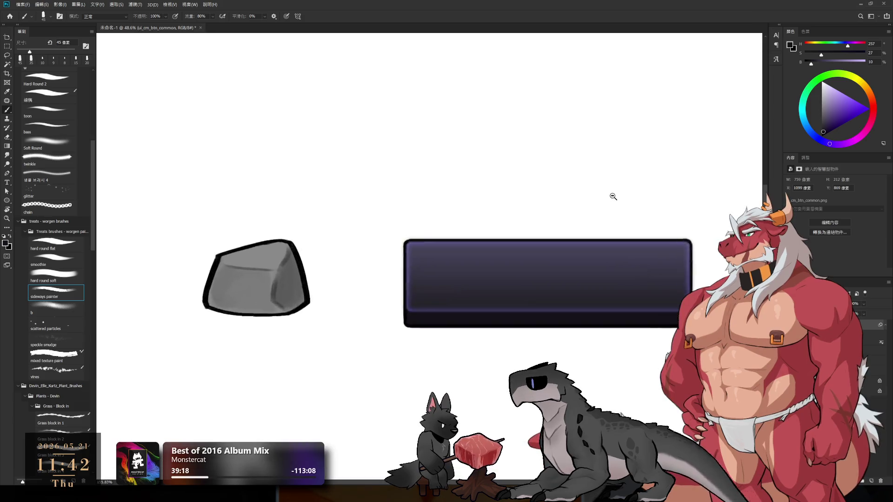
{"action": "scroll", "coordinate": [612, 193], "scroll_direction": "up", "scroll_amount": 2, "text": "alt"}
{"action": "scroll", "coordinate": [641, 315], "scroll_direction": "down", "scroll_amount": 3, "text": "alt"}
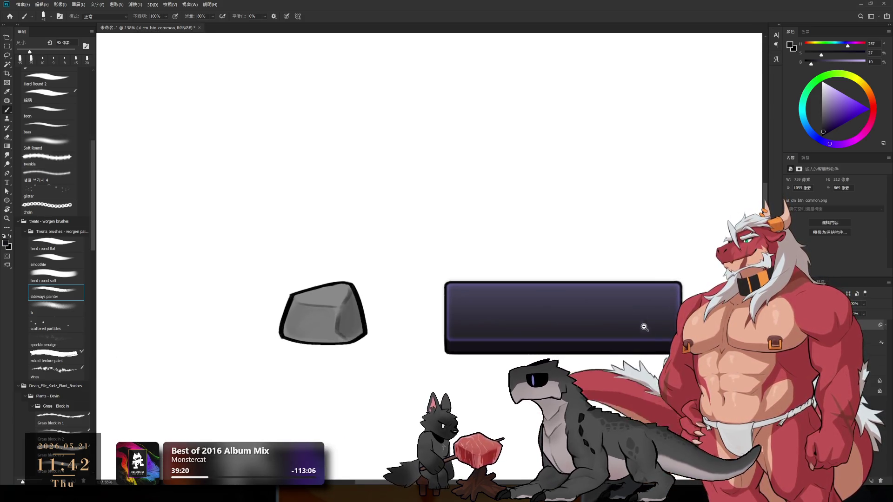
{"action": "scroll", "coordinate": [642, 321], "scroll_direction": "down", "scroll_amount": 2, "text": "alt"}
{"action": "key", "text": "ctrl+z"}
{"action": "key", "text": "ctrl+shift+z"}
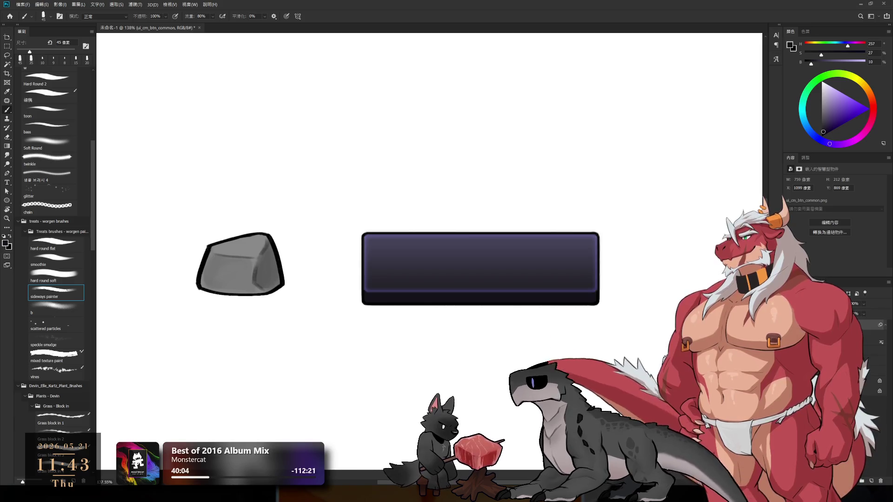
- Add a new empty layer above the button artwork
{"action": "left_click_drag", "start_coordinate": [591, 316], "coordinate": [617, 338]}
{"action": "left_click", "coordinate": [871, 481]}
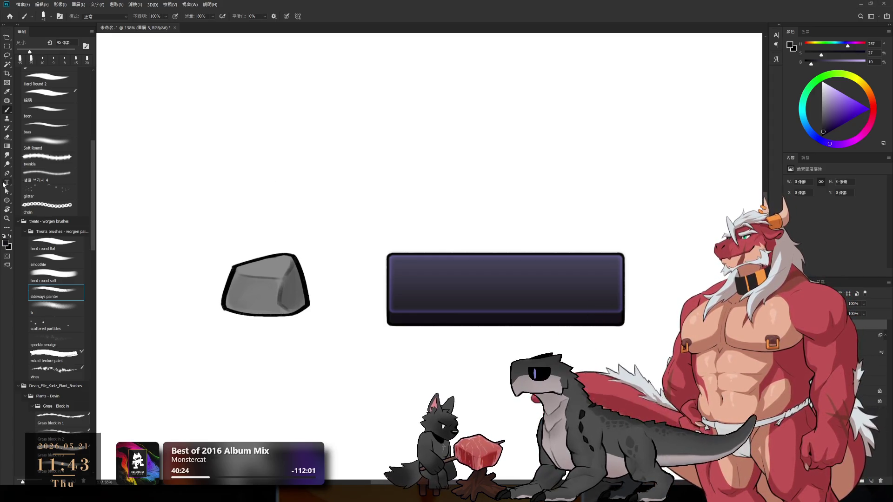
{"action": "left_click", "coordinate": [7, 182]}
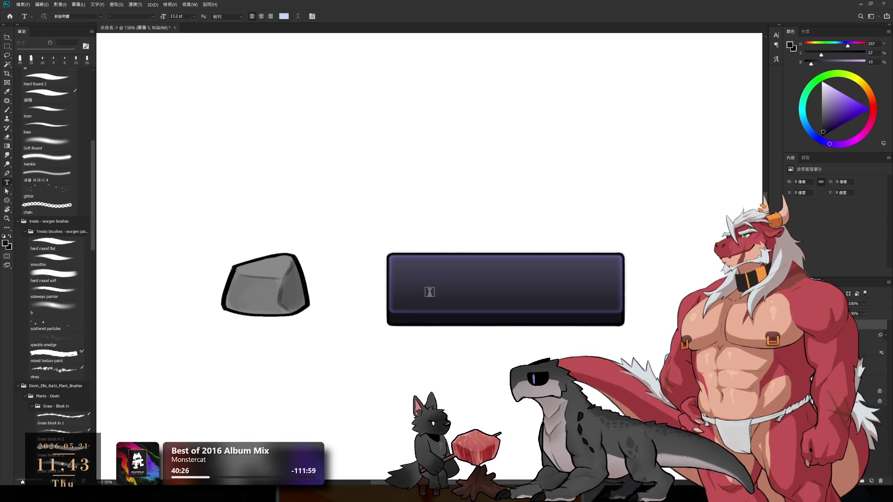
- Type WISHLIST as a text layer and place it on the purple button
{"action": "left_click", "coordinate": [432, 286]}
{"action": "type", "text": "wishl"}
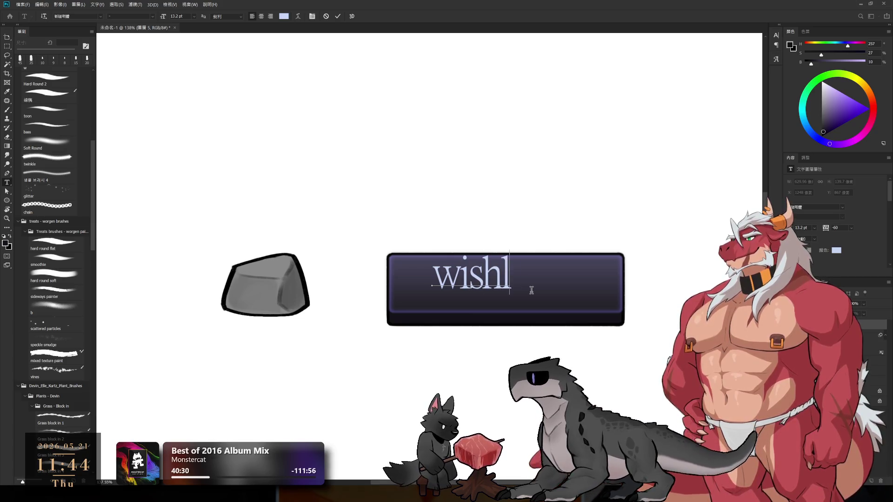
{"action": "type", "text": "ist"}
{"action": "left_click_drag", "start_coordinate": [556, 281], "coordinate": [125, 269]}
{"action": "type", "text": "S"}
{"action": "key", "text": "BackSpace"}
{"action": "type", "text": "WI"}
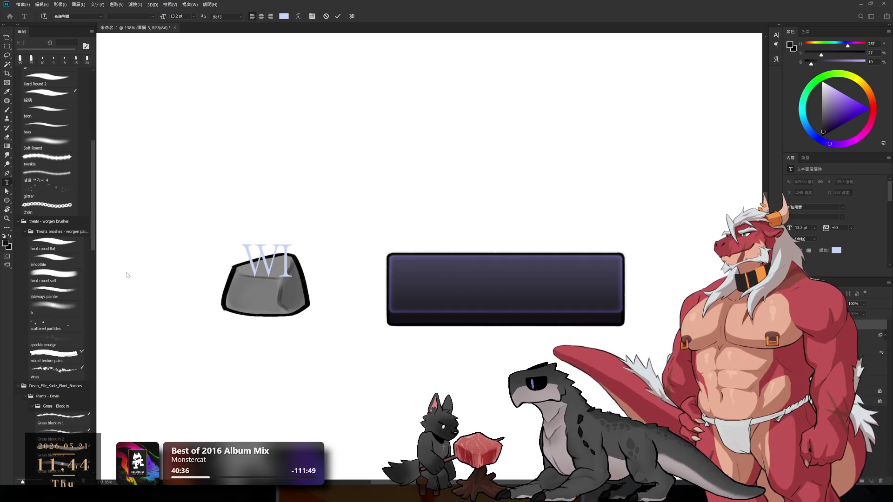
{"action": "type", "text": "SHLI"}
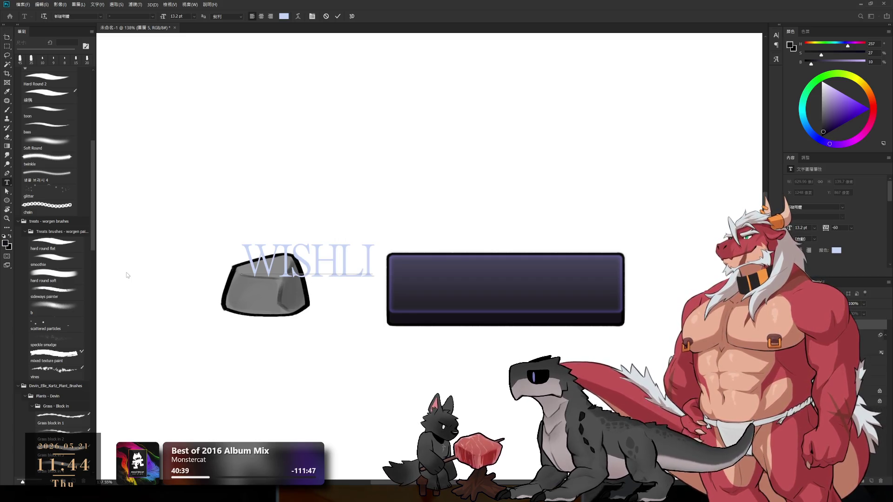
{"action": "type", "text": "ST"}
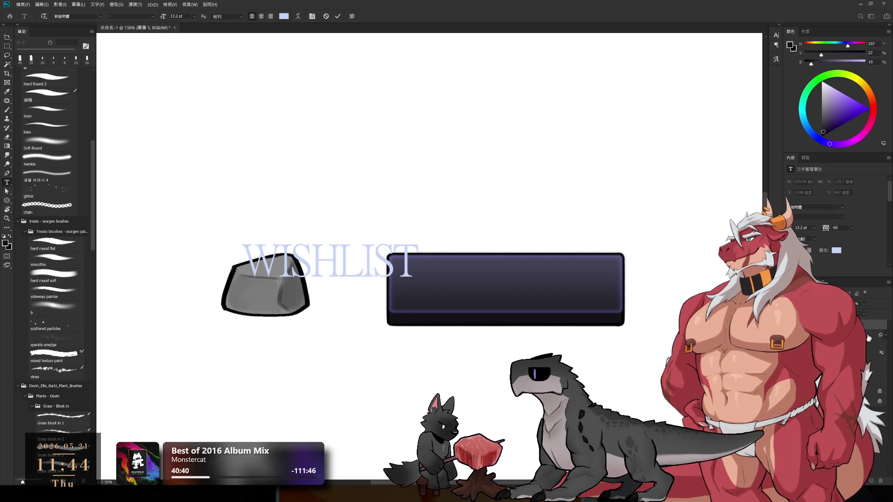
{"action": "key", "text": "ctrl+Return"}
{"action": "left_click_drag", "start_coordinate": [425, 272], "coordinate": [578, 292]}
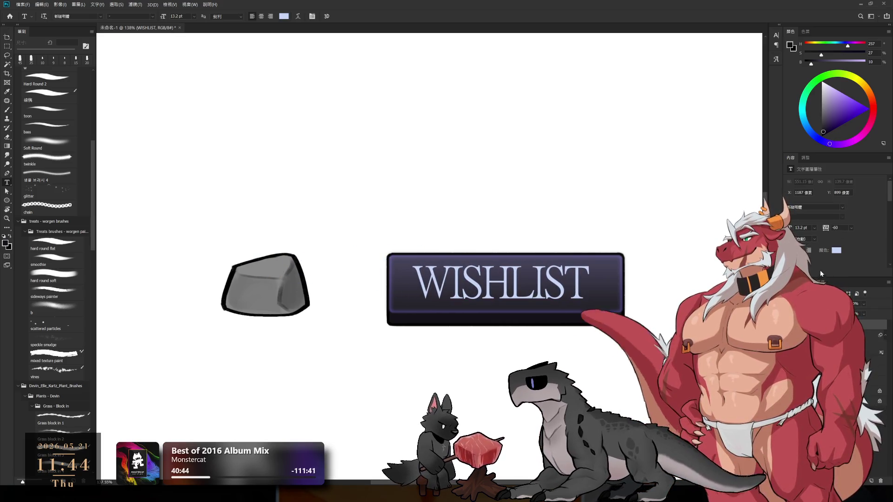
- Cycle the WISHLIST text through many typefaces, stopping at Calibri
{"action": "key", "text": "Down"}
{"action": "key", "text": "Down"}
{"action": "key", "text": "Down"}
{"action": "key", "text": "Down"}
{"action": "key", "text": "Down"}
{"action": "key", "text": "Down"}
{"action": "key", "text": "Down"}
{"action": "key", "text": "Down"}
{"action": "key", "text": "Up"}
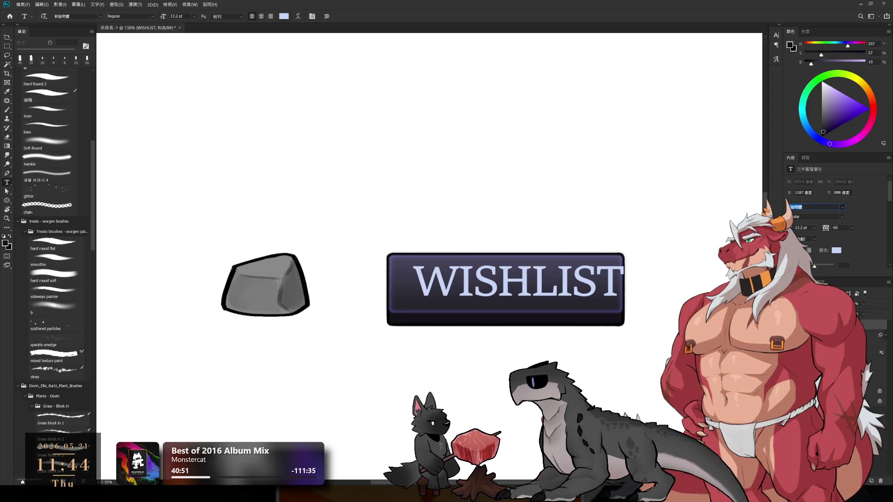
{"action": "key", "text": "Down"}
{"action": "key", "text": "Down"}
{"action": "key", "text": "Down"}
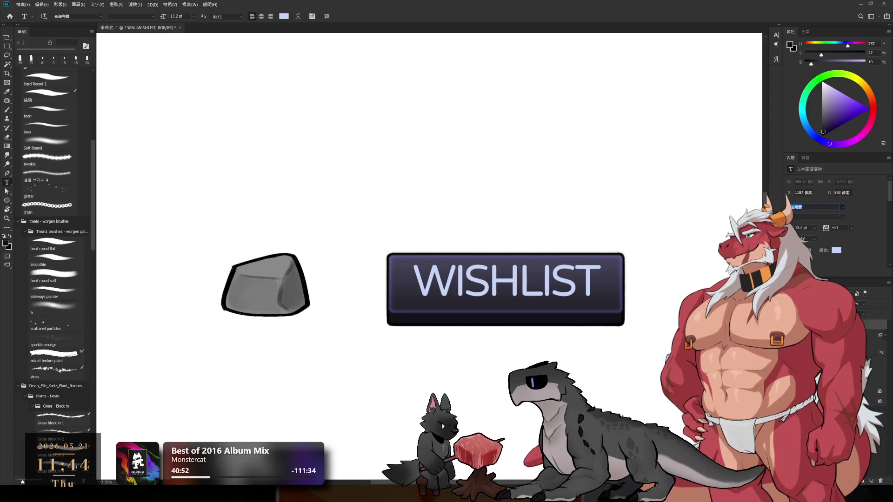
{"action": "key", "text": "Down"}
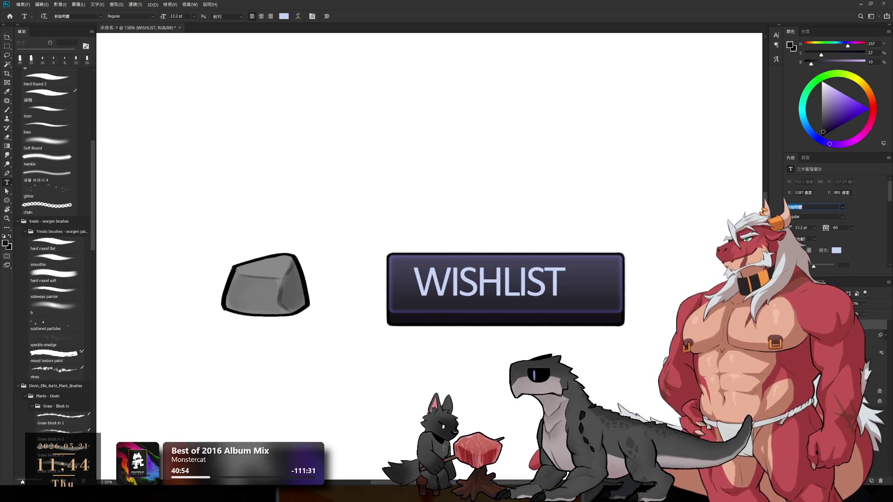
{"action": "key", "text": "Down"}
{"action": "key", "text": "Down"}
{"action": "key", "text": "Down"}
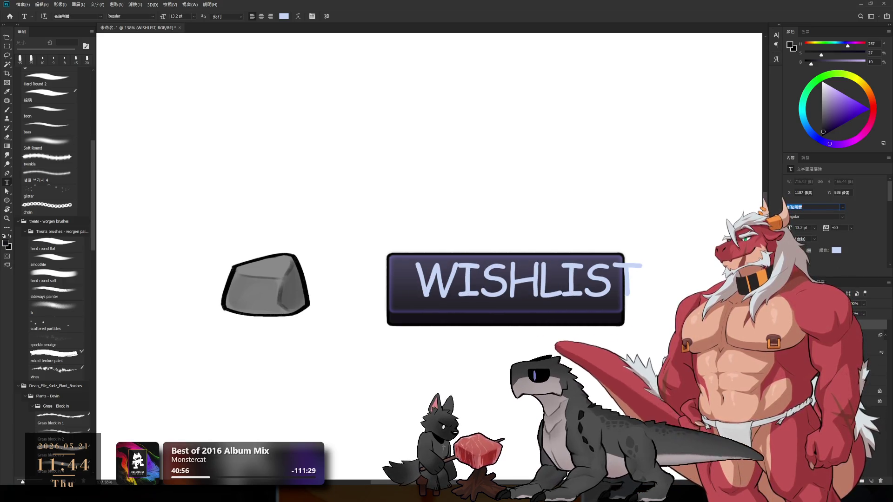
{"action": "key", "text": "Down"}
{"action": "key", "text": "Down"}
{"action": "key", "text": "Down"}
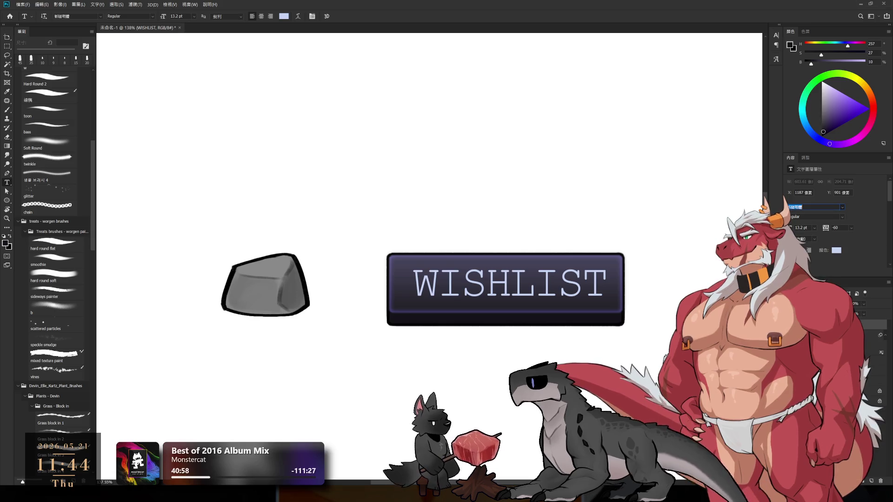
{"action": "key", "text": "Down"}
{"action": "key", "text": "Down"}
{"action": "key", "text": "Down"}
{"action": "key", "text": "Down"}
{"action": "key", "text": "Down"}
{"action": "key", "text": "Down"}
{"action": "key", "text": "Down"}
{"action": "key", "text": "Down"}
{"action": "key", "text": "Down"}
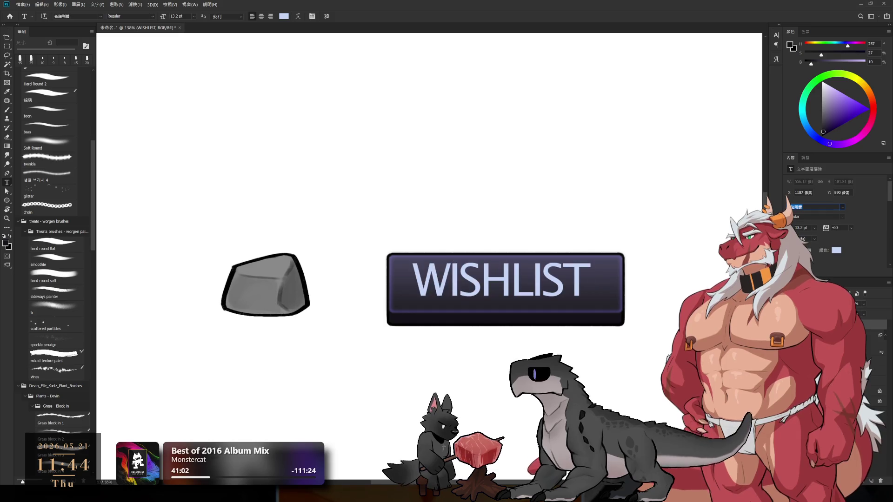
{"action": "key", "text": "Down"}
{"action": "key", "text": "Down"}
{"action": "key", "text": "Down"}
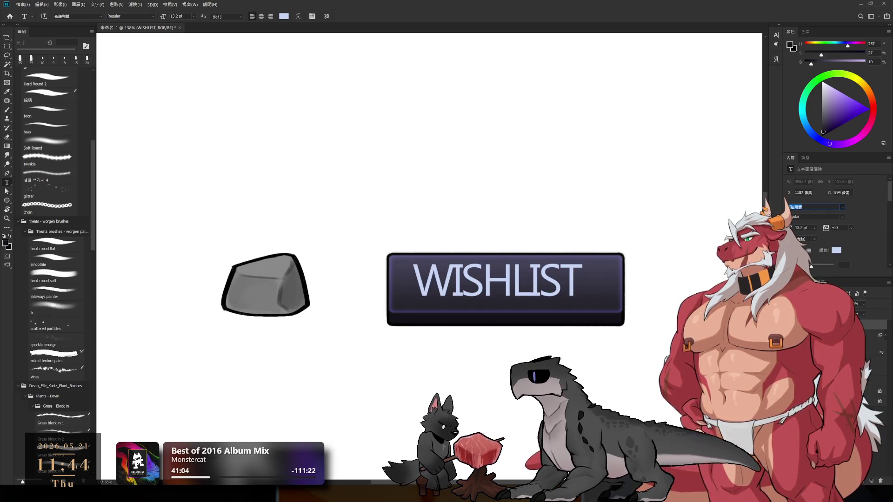
{"action": "key", "text": "Down"}
{"action": "key", "text": "Down"}
{"action": "key", "text": "Down"}
{"action": "key", "text": "Down"}
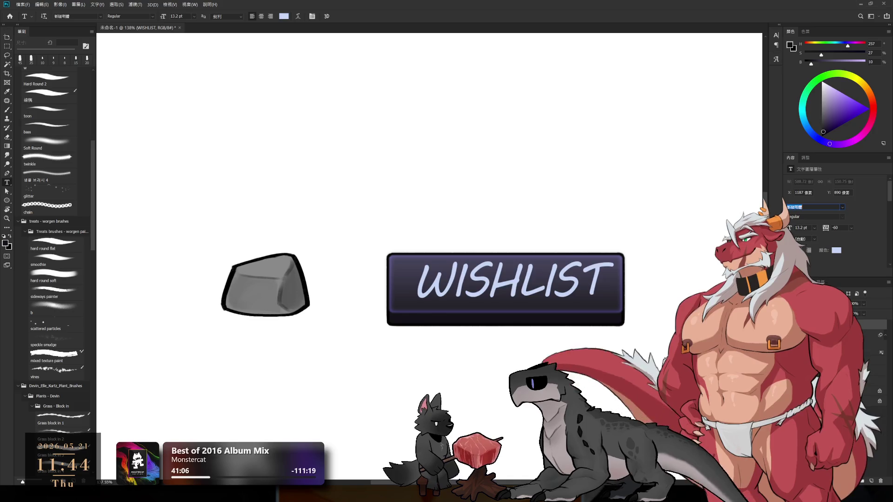
{"action": "key", "text": "Down"}
{"action": "key", "text": "Down"}
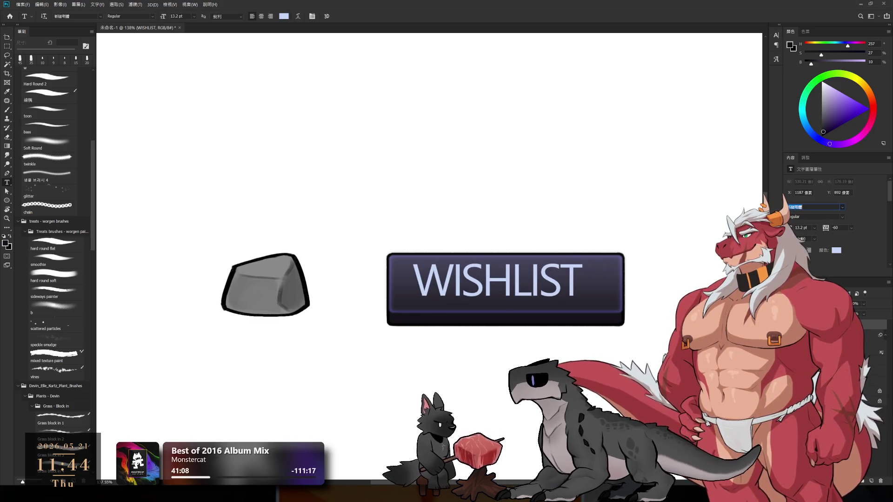
{"action": "key", "text": "Down"}
{"action": "key", "text": "Down"}
{"action": "key", "text": "Down"}
{"action": "key", "text": "Down"}
{"action": "key", "text": "Down"}
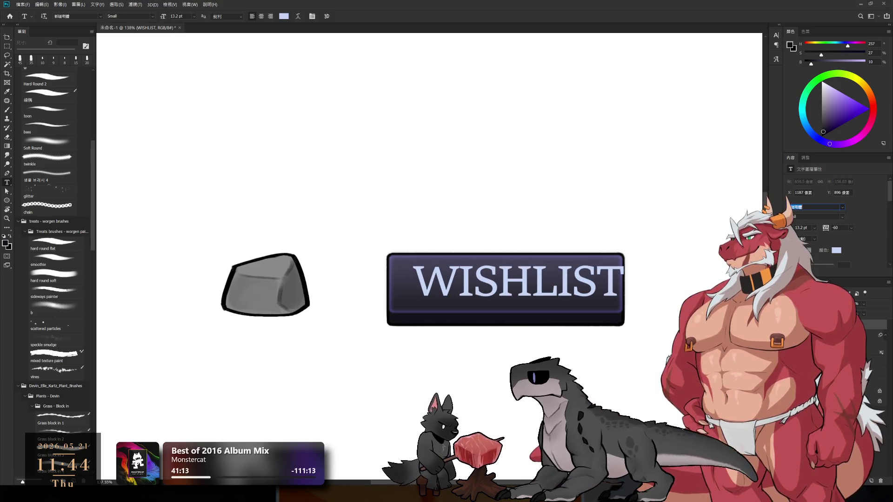
{"action": "key", "text": "Down"}
{"action": "key", "text": "Down"}
{"action": "key", "text": "Down"}
{"action": "key", "text": "Down"}
{"action": "key", "text": "Down"}
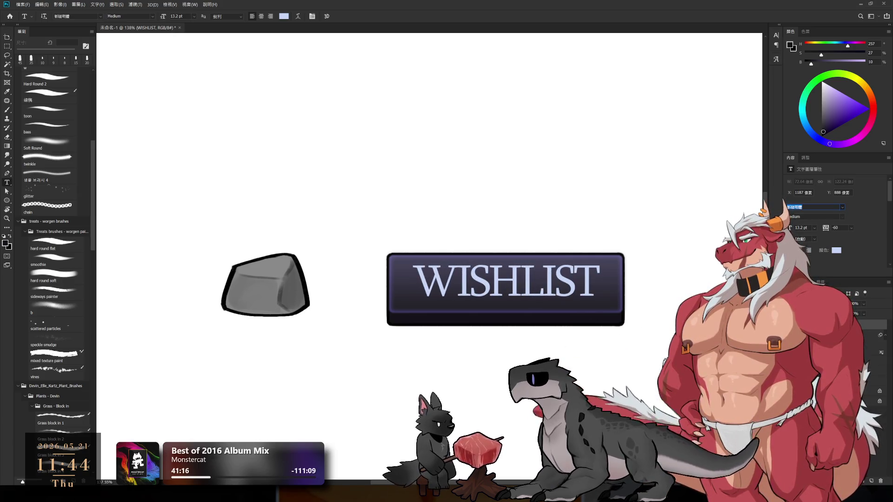
{"action": "key", "text": "Down"}
{"action": "key", "text": "Down"}
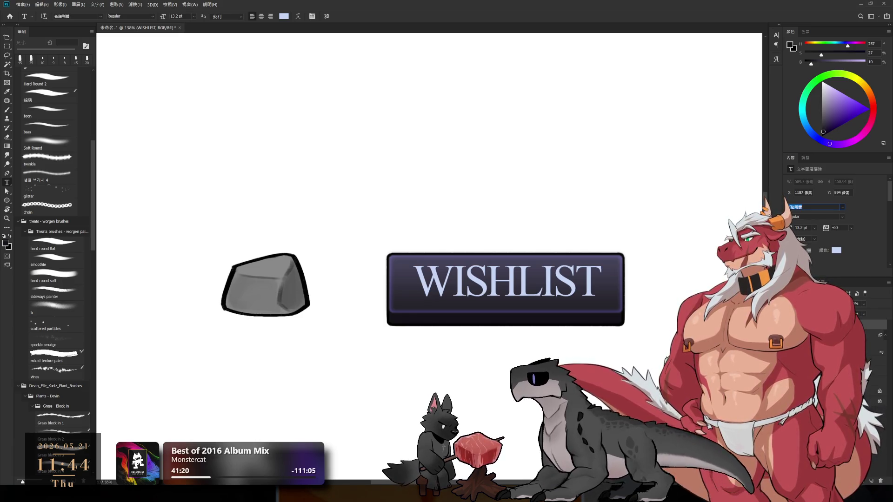
{"action": "key", "text": "Down"}
{"action": "key", "text": "Down"}
{"action": "key", "text": "Down"}
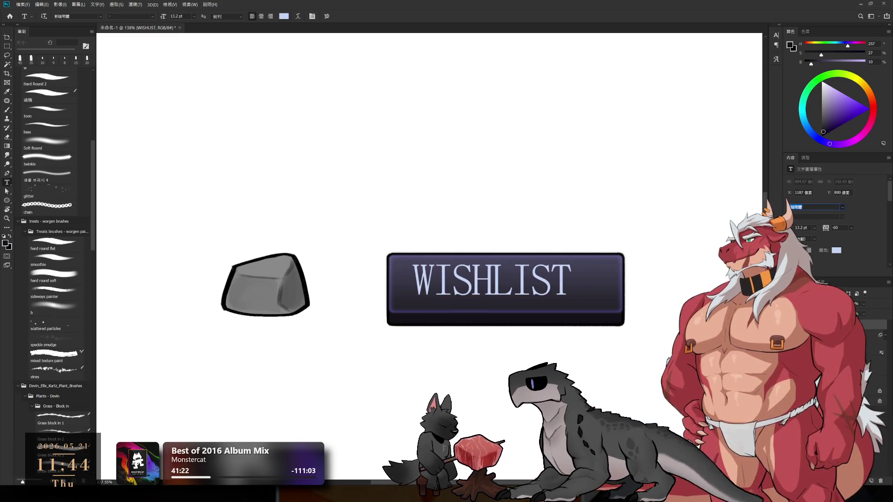
{"action": "key", "text": "Down"}
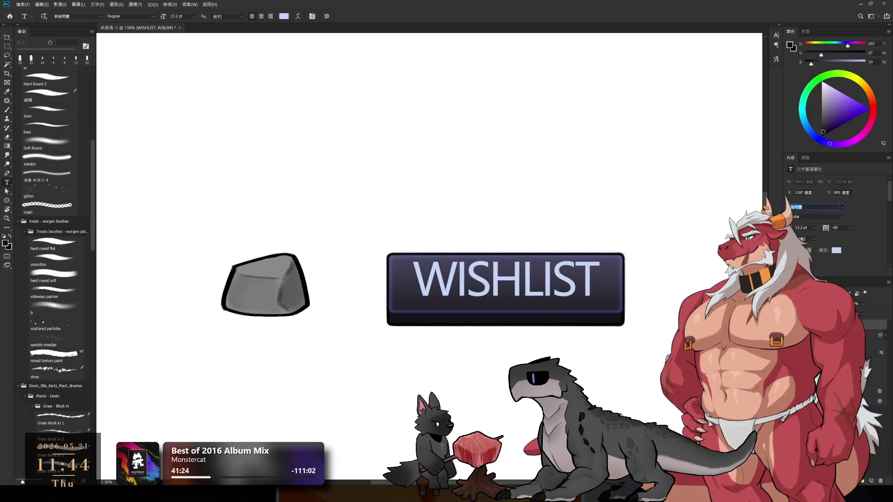
{"action": "key", "text": "Down"}
{"action": "key", "text": "Down"}
{"action": "key", "text": "Down"}
{"action": "key", "text": "Down"}
{"action": "key", "text": "Down"}
{"action": "key", "text": "Down"}
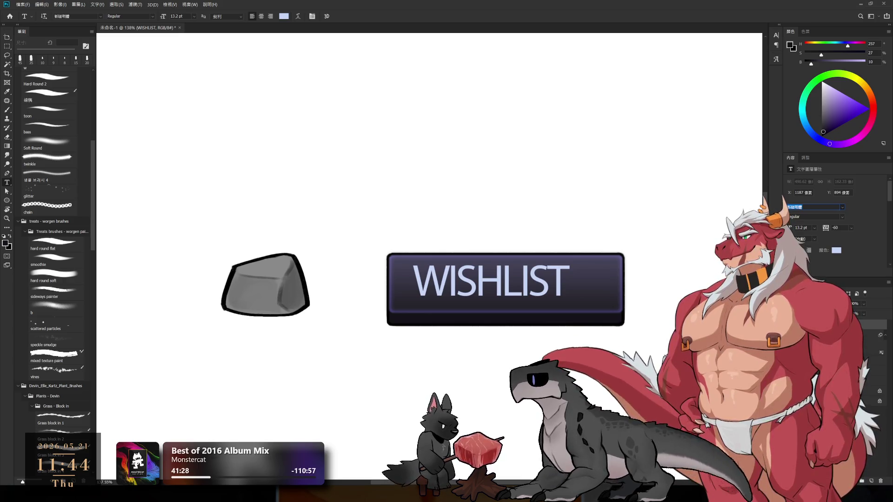
{"action": "key", "text": "Down"}
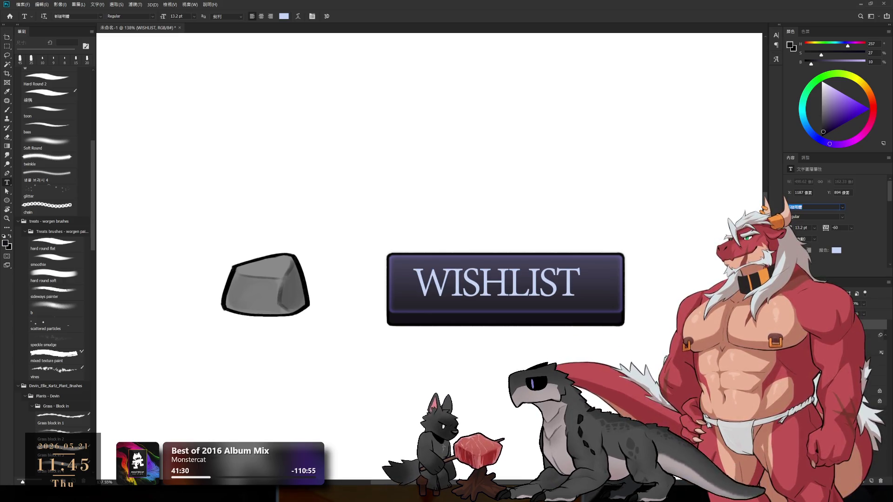
{"action": "key", "text": "Down"}
{"action": "key", "text": "Down"}
{"action": "key", "text": "Down"}
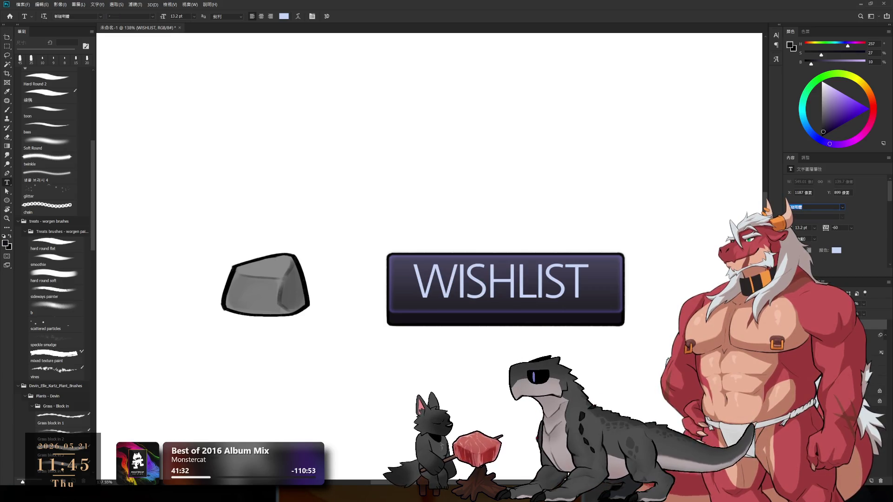
{"action": "key", "text": "Down"}
{"action": "key", "text": "Down"}
{"action": "key", "text": "Down"}
{"action": "key", "text": "Down"}
{"action": "key", "text": "Down"}
{"action": "key", "text": "Down"}
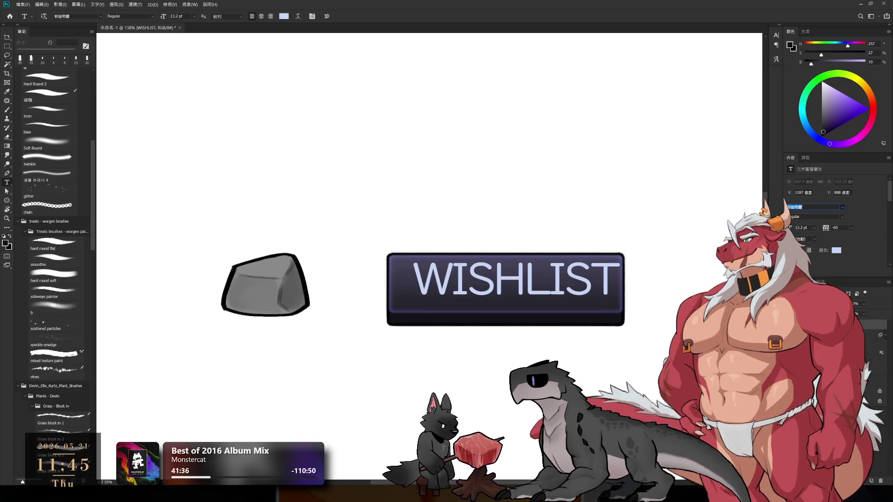
{"action": "key", "text": "Down"}
{"action": "key", "text": "Down"}
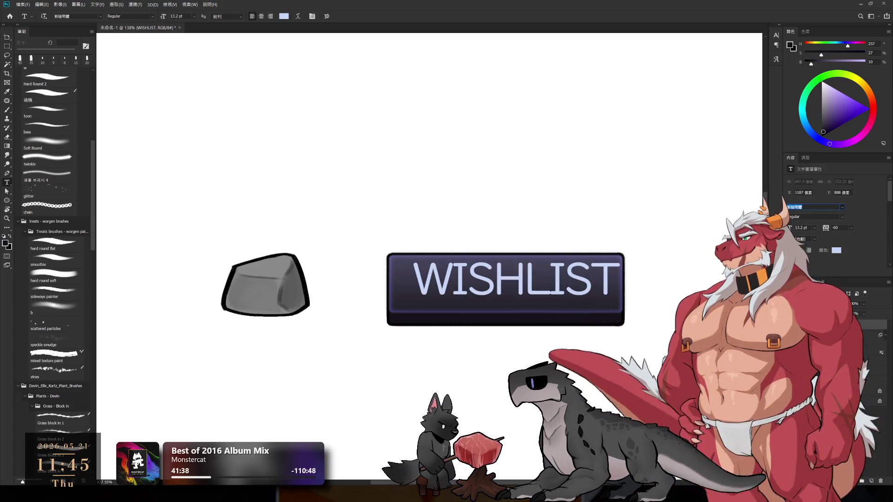
{"action": "key", "text": "Down"}
{"action": "key", "text": "Down"}
{"action": "key", "text": "Down"}
{"action": "key", "text": "Down"}
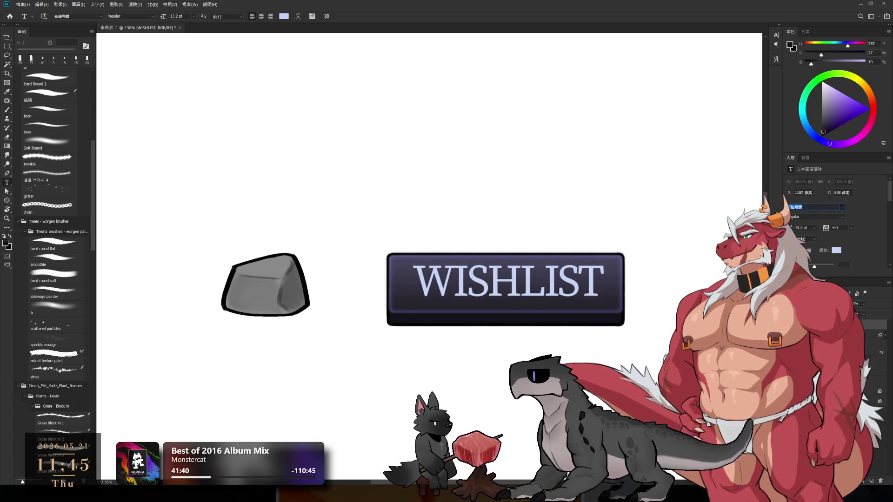
{"action": "key", "text": "Down"}
{"action": "key", "text": "Down"}
{"action": "key", "text": "Down"}
{"action": "key", "text": "Down"}
{"action": "key", "text": "Down"}
{"action": "key", "text": "Down"}
{"action": "key", "text": "Down"}
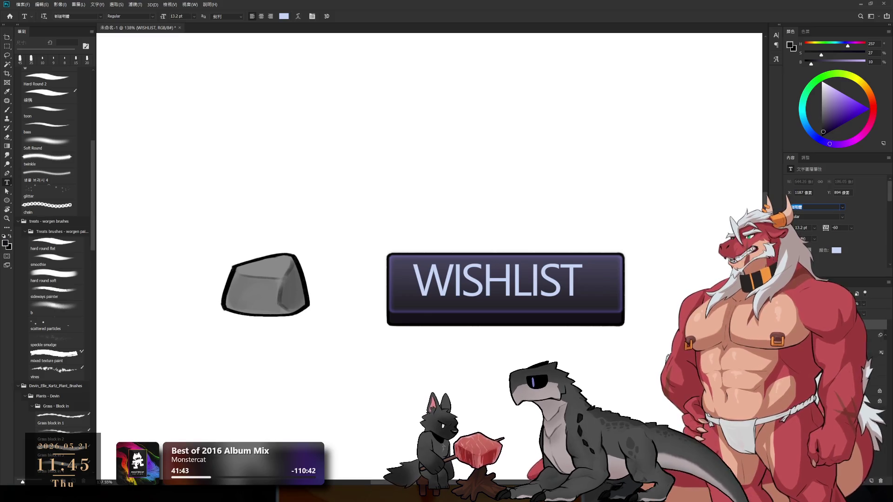
{"action": "key", "text": "Down"}
{"action": "key", "text": "Down"}
{"action": "key", "text": "Down"}
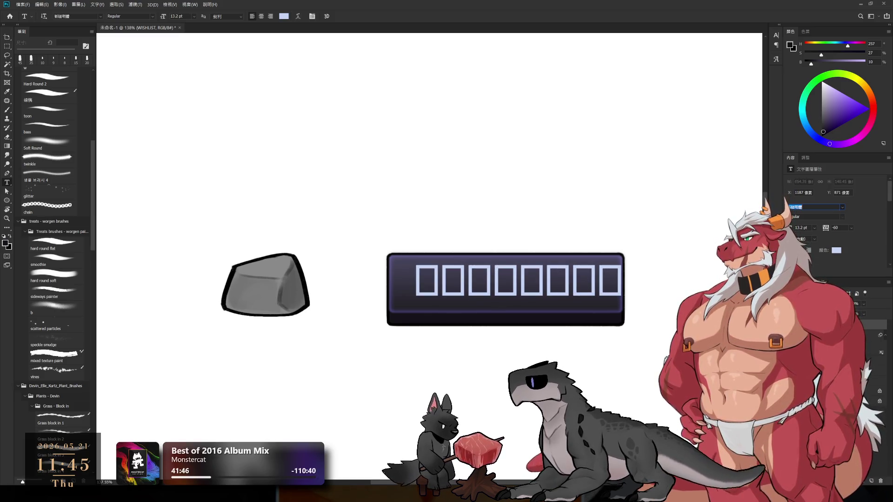
{"action": "key", "text": "Down"}
{"action": "key", "text": "Down"}
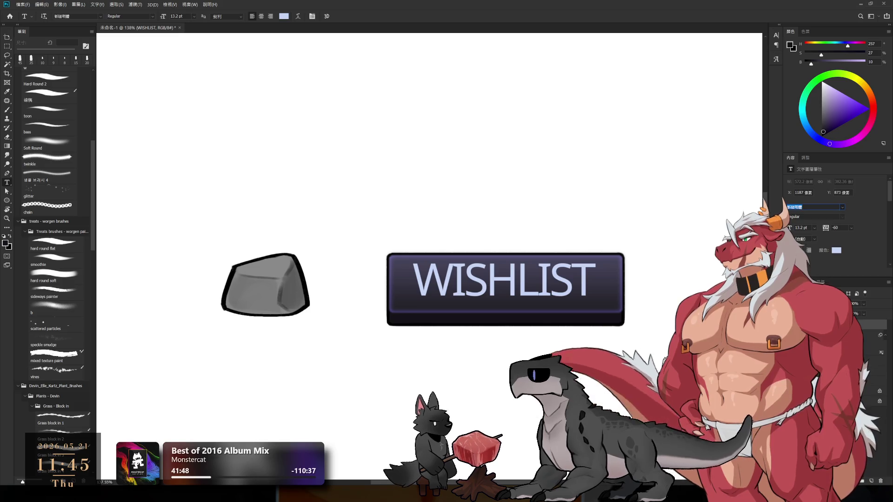
{"action": "key", "text": "Down"}
{"action": "key", "text": "Down"}
{"action": "key", "text": "Down"}
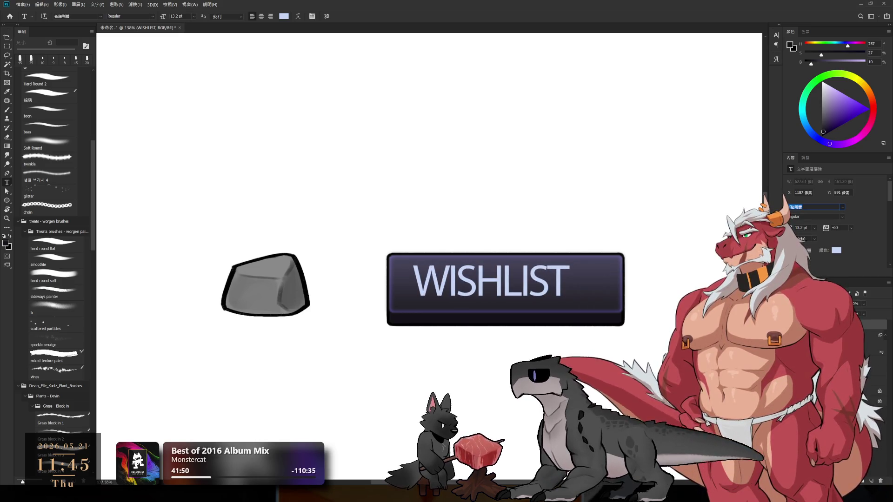
{"action": "key", "text": "Down"}
{"action": "key", "text": "Down"}
{"action": "key", "text": "Down"}
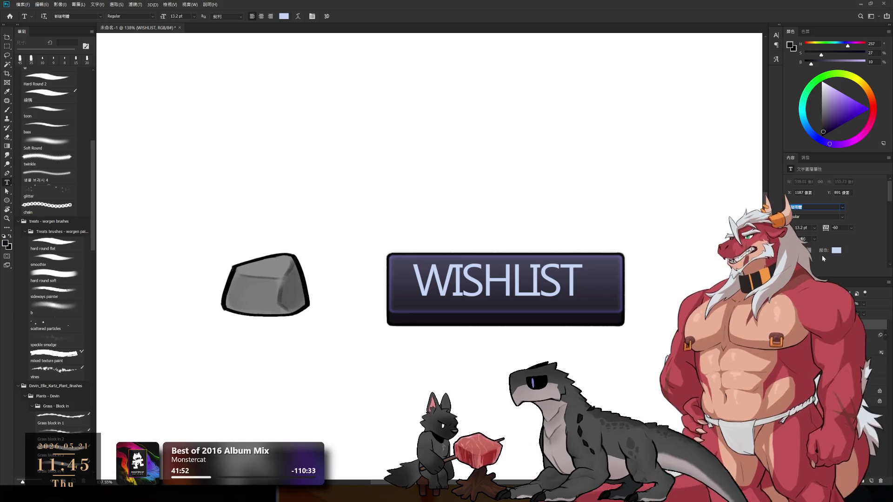
{"action": "key", "text": "Down"}
{"action": "key", "text": "Down"}
{"action": "key", "text": "Down"}
{"action": "key", "text": "Down"}
{"action": "key", "text": "Down"}
{"action": "key", "text": "Down"}
{"action": "key", "text": "Down"}
{"action": "key", "text": "Down"}
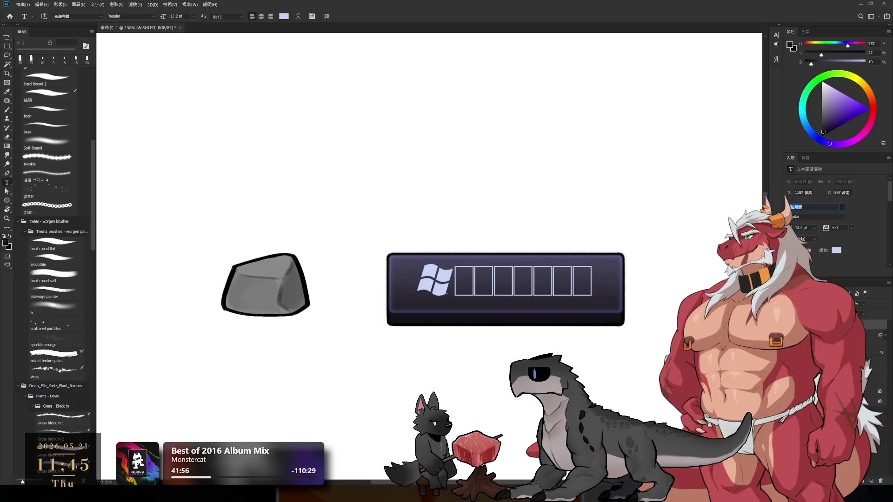
{"action": "key", "text": "Down"}
{"action": "key", "text": "Down"}
{"action": "key", "text": "Down"}
{"action": "key", "text": "Down"}
{"action": "key", "text": "Down"}
{"action": "key", "text": "Down"}
{"action": "key", "text": "Down"}
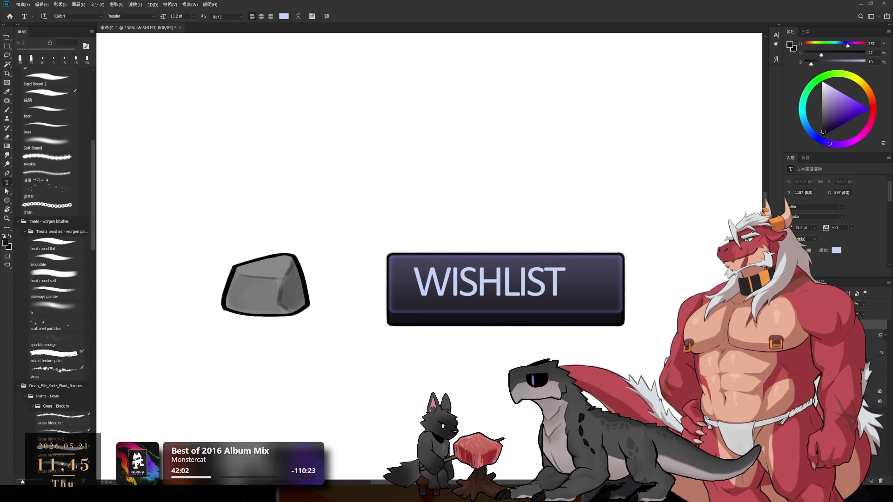
- Widen WISHLIST tracking to about 40 and nudge it to centre on the button
{"action": "left_click_drag", "start_coordinate": [826, 227], "coordinate": [827, 234]}
{"action": "type", "text": "40"}
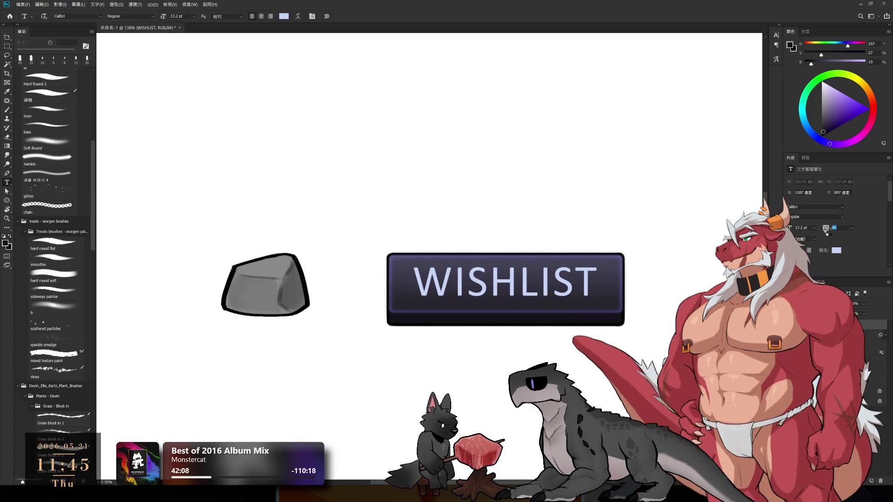
{"action": "left_click_drag", "start_coordinate": [523, 294], "coordinate": [525, 294]}
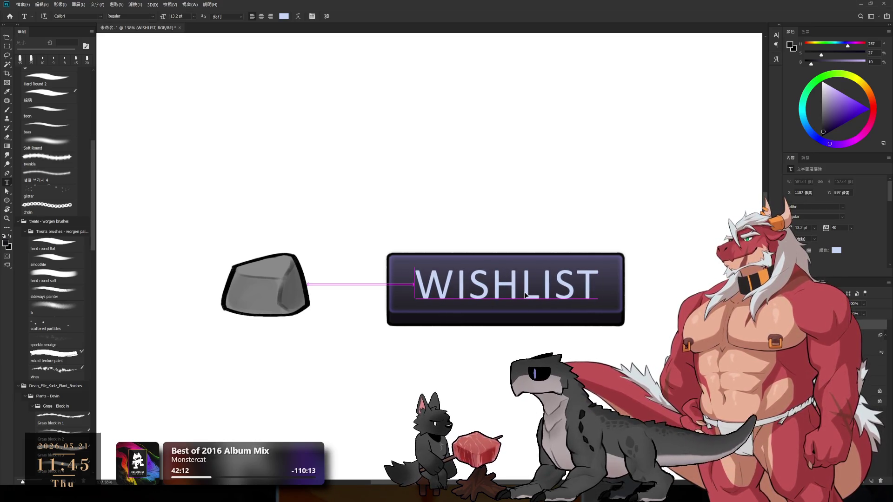
{"action": "left_click_drag", "start_coordinate": [525, 294], "coordinate": [524, 294]}
{"action": "scroll", "coordinate": [596, 328], "scroll_direction": "down", "scroll_amount": 5}
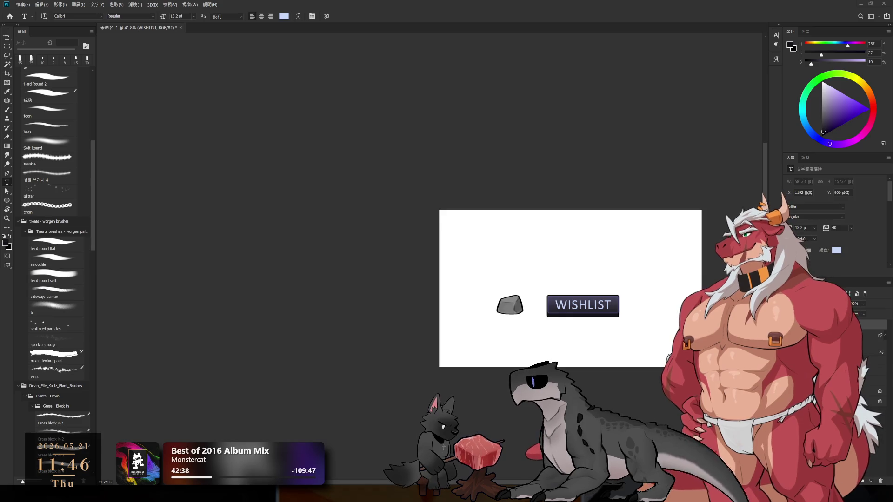
{"action": "scroll", "coordinate": [500, 275], "scroll_direction": "up", "scroll_amount": 2}
{"action": "key", "text": "ctrl+v"}
{"action": "scroll", "coordinate": [540, 285], "scroll_direction": "up", "scroll_amount": 6}
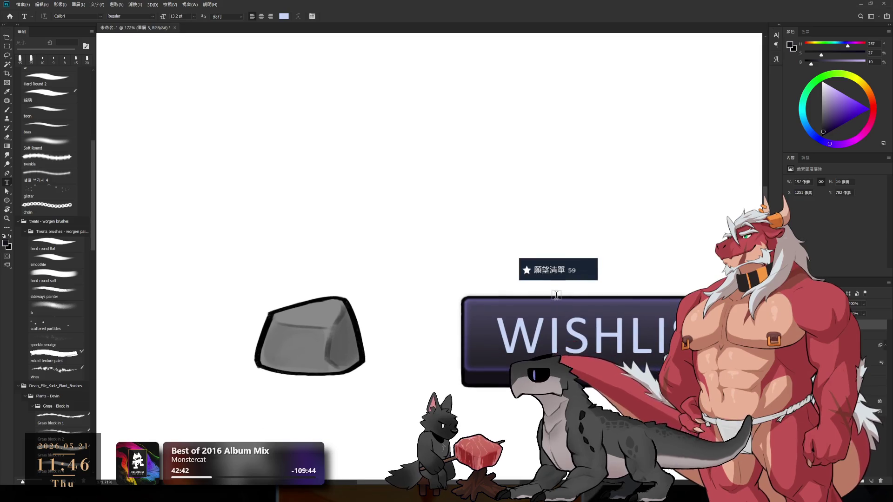
{"action": "key", "text": "ctrl+z"}
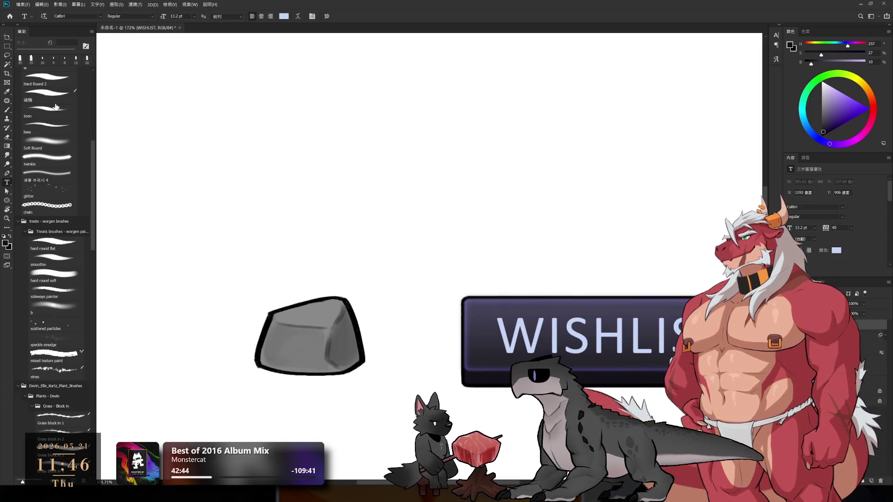
{"action": "left_click", "coordinate": [7, 201]}
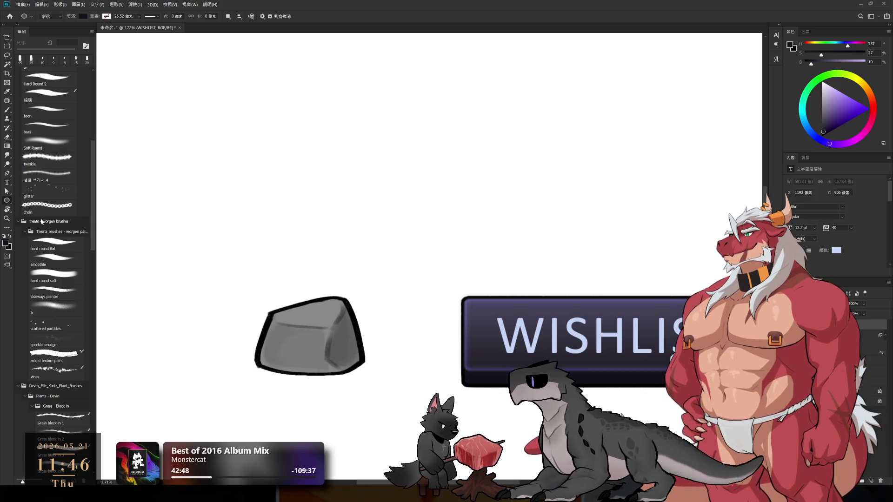
{"action": "left_click_drag", "start_coordinate": [440, 232], "coordinate": [502, 268]}
{"action": "key", "text": "ctrl+z"}
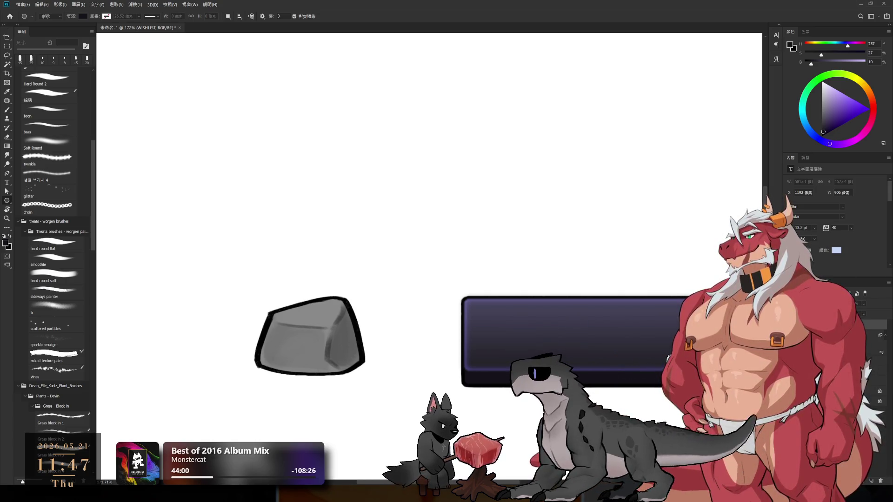
{"action": "left_click_drag", "start_coordinate": [632, 328], "coordinate": [481, 333]}
- Scale WISHLIST down to about 88% (≈11.74 pt) and shift it right
{"action": "scroll", "coordinate": [481, 332], "scroll_direction": "down", "scroll_amount": 2}
{"action": "scroll", "coordinate": [481, 332], "scroll_direction": "down", "scroll_amount": 2}
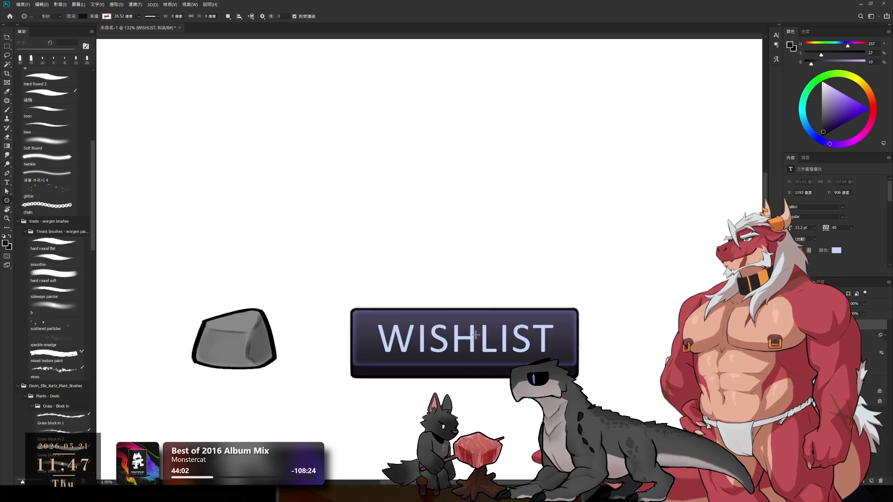
{"action": "key", "text": "ctrl+t"}
{"action": "left_click_drag", "start_coordinate": [378, 341], "coordinate": [398, 342]}
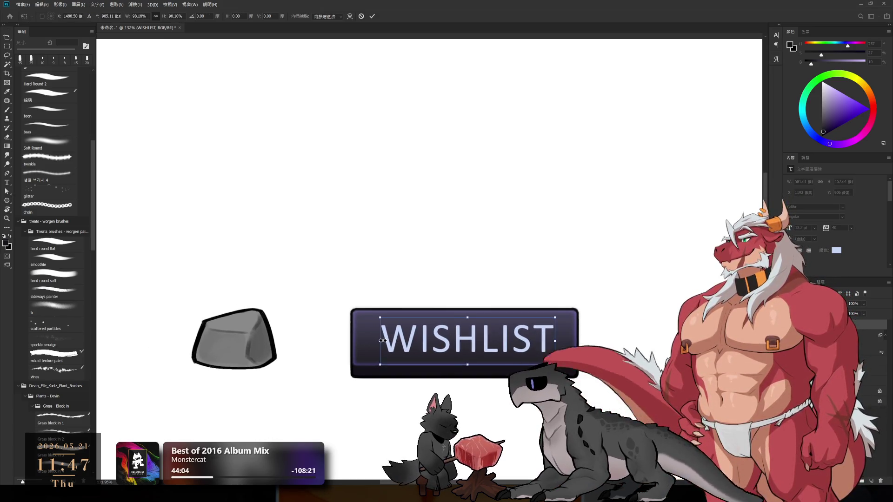
{"action": "left_click_drag", "start_coordinate": [461, 341], "coordinate": [471, 341]}
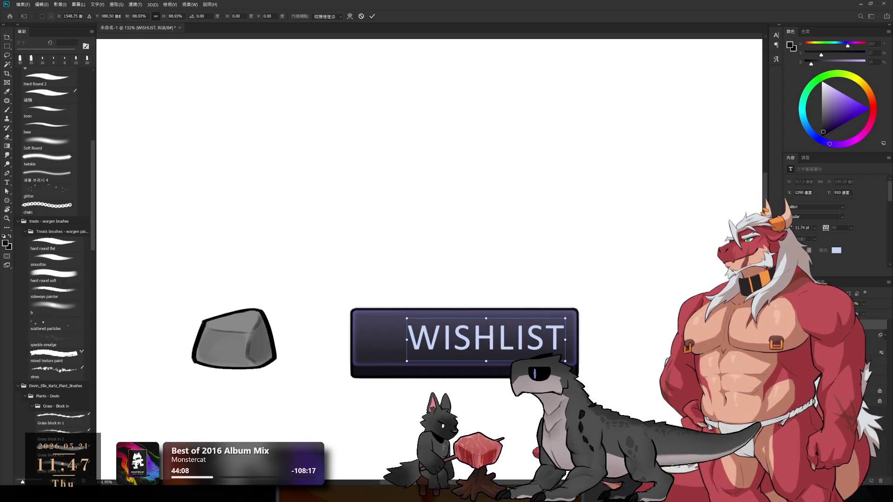
{"action": "key", "text": "u"}
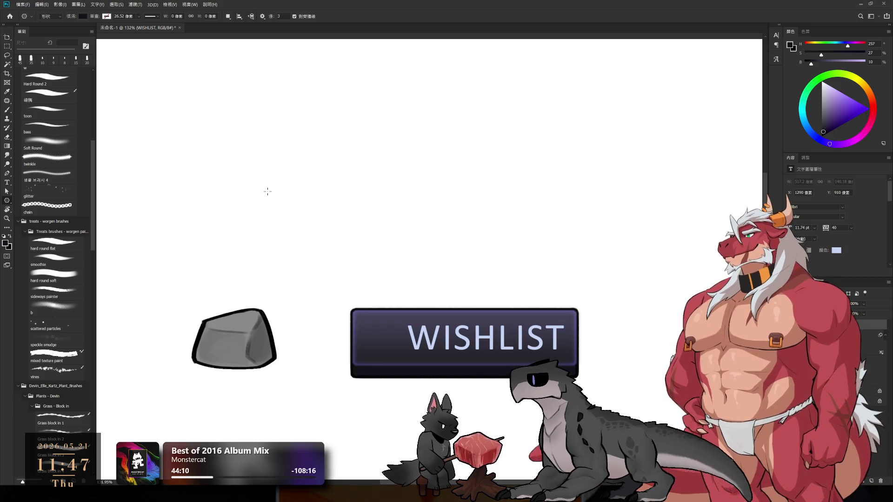
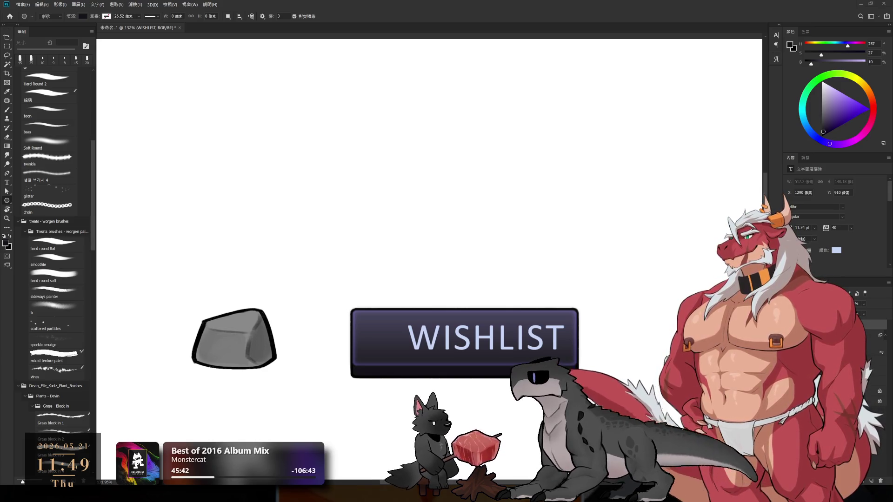
- Paste the reference wishlist button image and scale it up over the WISHLIST button
{"action": "key", "text": "ctrl+v"}
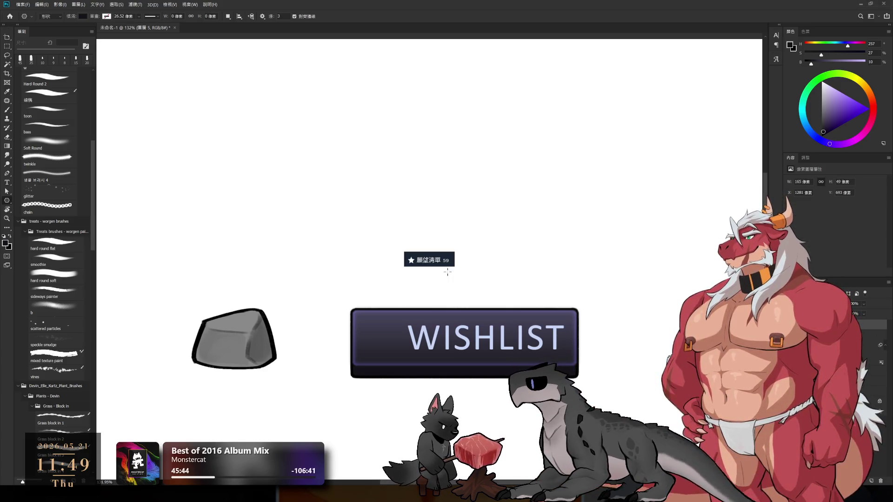
{"action": "key", "text": "ctrl+t"}
{"action": "left_click_drag", "start_coordinate": [454, 253], "coordinate": [542, 205]}
{"action": "left_click_drag", "start_coordinate": [493, 233], "coordinate": [528, 307]}
{"action": "key", "text": "Return"}
- Draw a curved arrow custom shape over the star, then undo it
{"action": "key", "text": "u"}
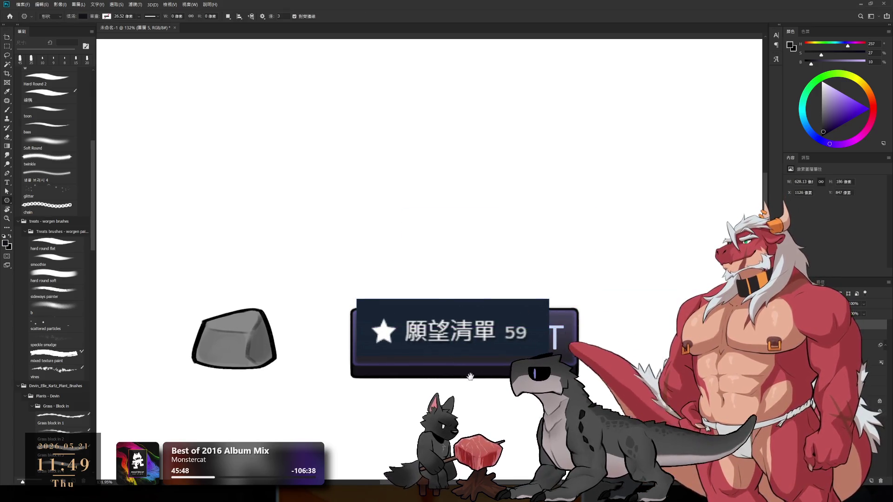
{"action": "scroll", "coordinate": [361, 364], "scroll_direction": "up", "scroll_amount": 3}
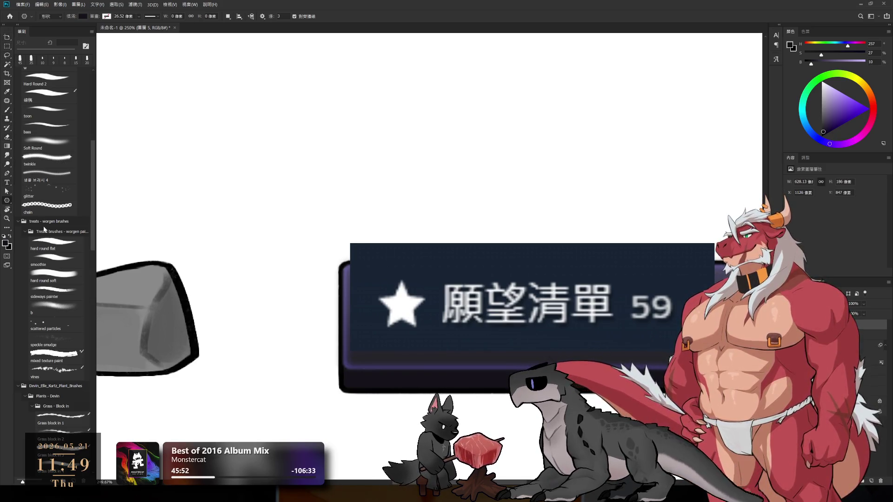
{"action": "key", "text": "shift+u"}
{"action": "scroll", "coordinate": [365, 344], "scroll_direction": "up", "scroll_amount": 2}
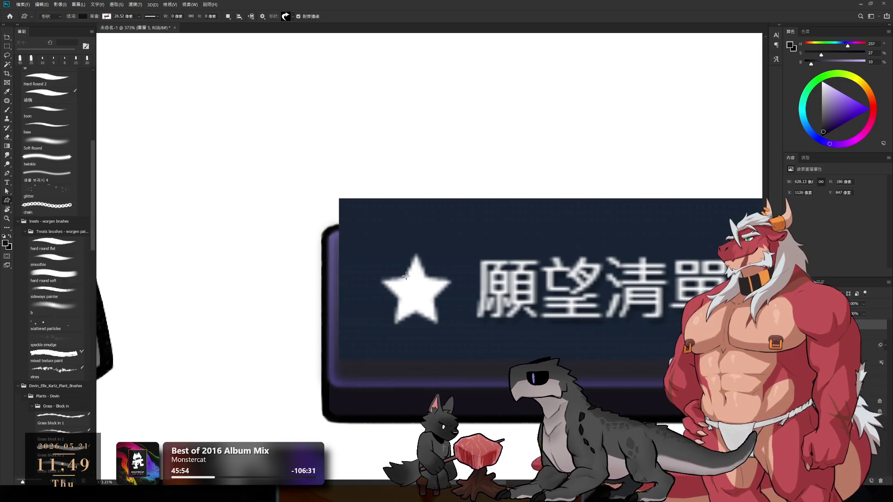
{"action": "left_click_drag", "start_coordinate": [406, 274], "coordinate": [453, 207]}
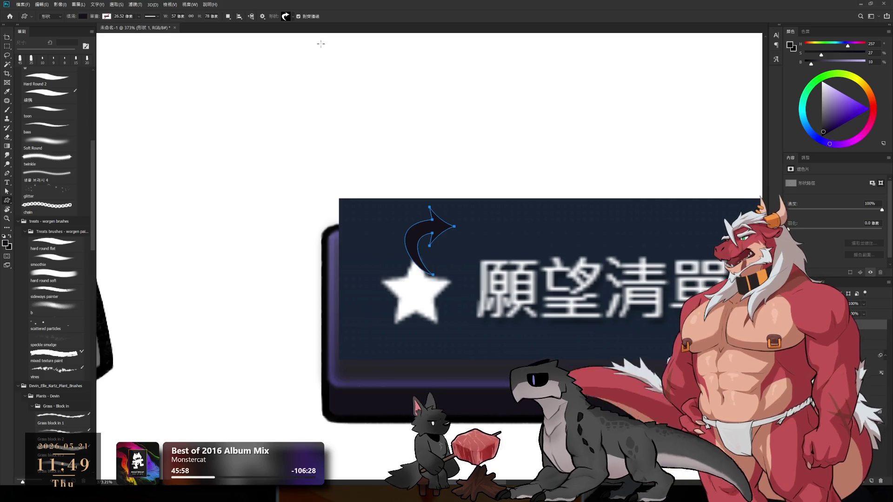
{"action": "key", "text": "ctrl+z"}
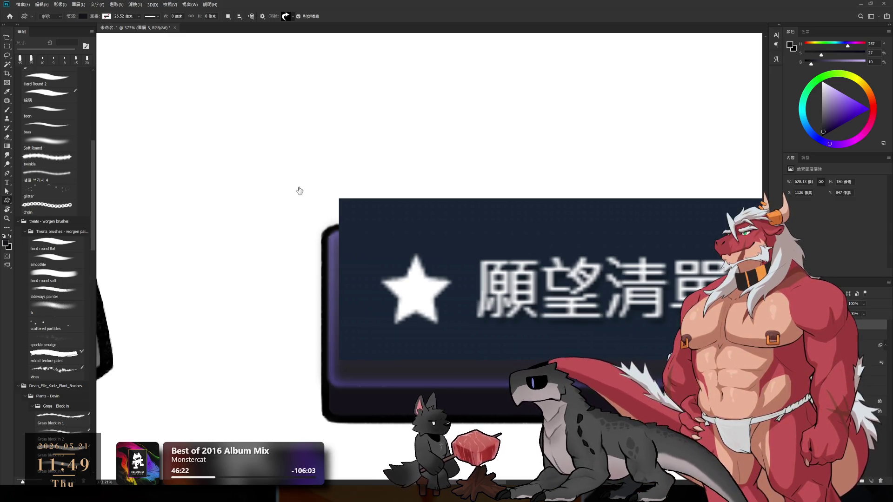
- Draw a star custom shape over the reference icon, fill it white, and remove the reference image
{"action": "key", "text": "period"}
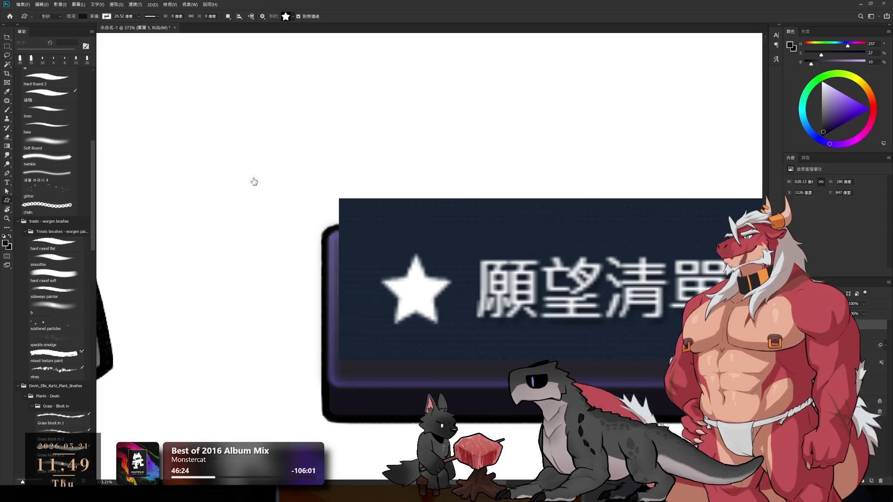
{"action": "mouse_move", "coordinate": [414, 241]}
{"action": "left_mouse_down"}
{"action": "mouse_move", "coordinate": [431, 272]}
{"action": "mouse_move", "coordinate": [506, 326]}
{"action": "left_mouse_up"}
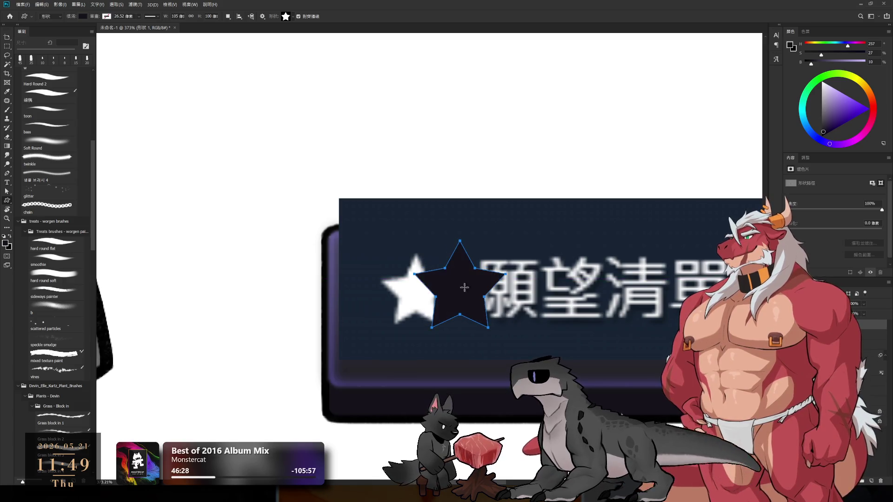
{"action": "key", "text": "x"}
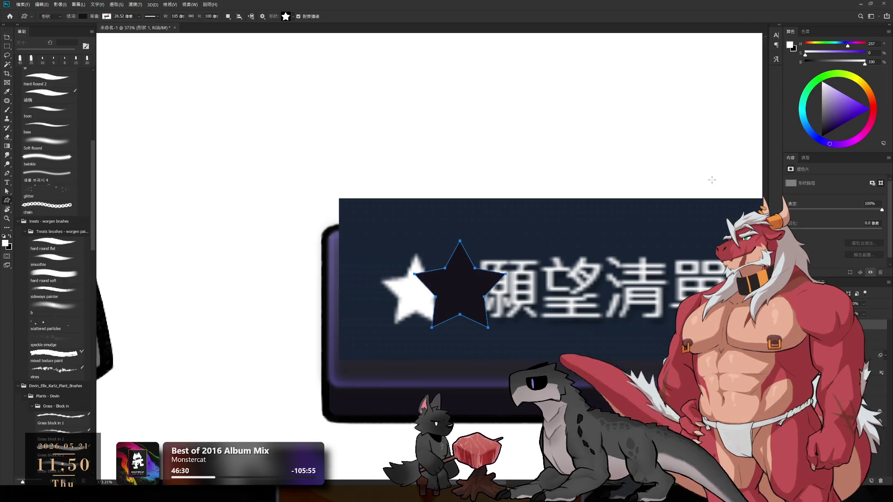
{"action": "key", "text": "alt+BackSpace"}
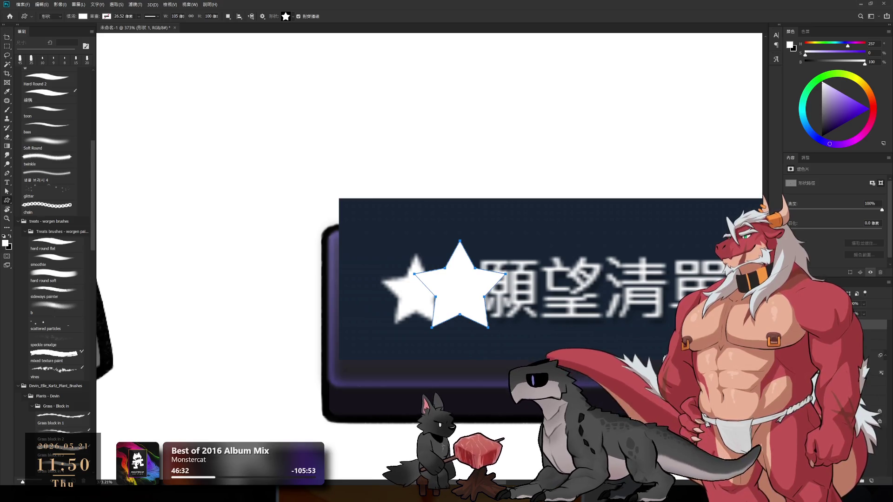
{"action": "left_click", "coordinate": [869, 335]}
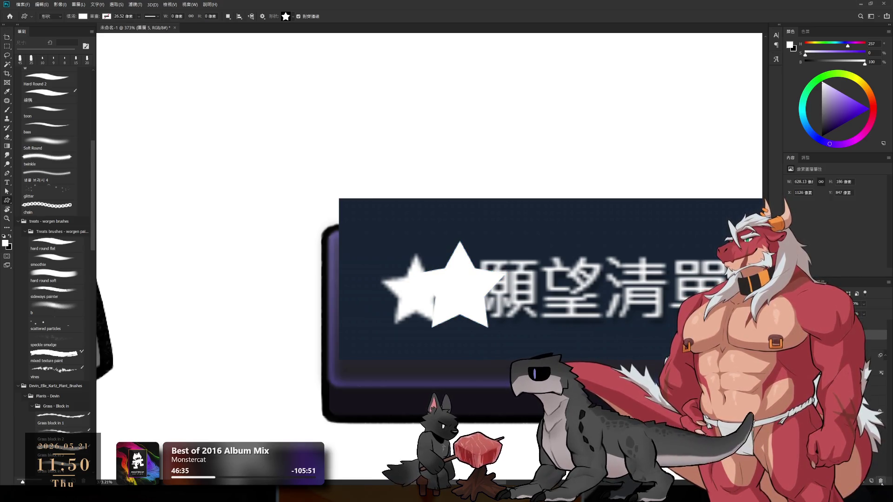
{"action": "key", "text": "ctrl+t"}
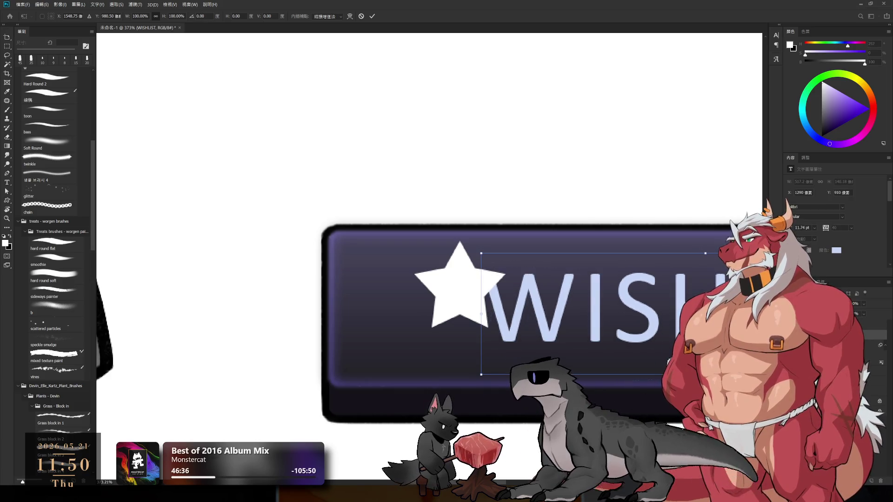
{"action": "key", "text": "Escape"}
- Move and slightly shrink the white star so it sits just left of the WISHLIST text
{"action": "left_click", "coordinate": [461, 274]}
{"action": "key", "text": "ctrl+t"}
{"action": "left_click_drag", "start_coordinate": [461, 274], "coordinate": [408, 309]}
{"action": "scroll", "coordinate": [419, 312], "scroll_direction": "down", "scroll_amount": 5}
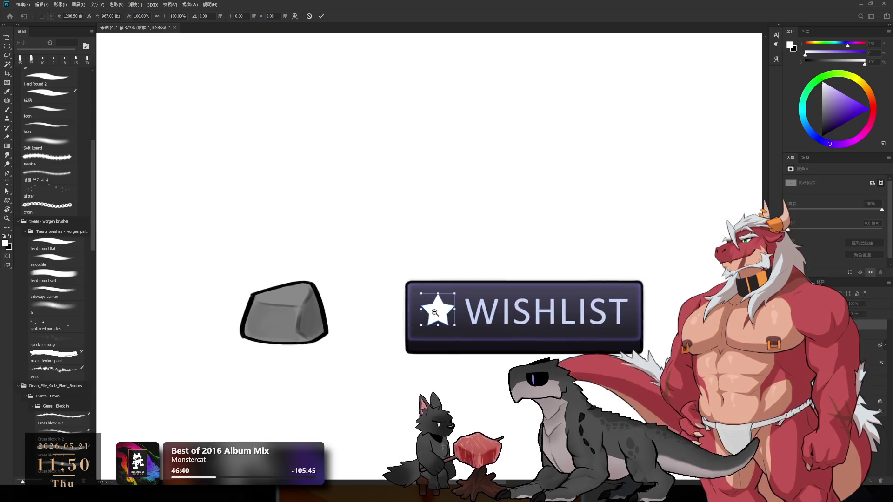
{"action": "scroll", "coordinate": [446, 316], "scroll_direction": "up", "scroll_amount": 5}
{"action": "key", "text": "Left"}
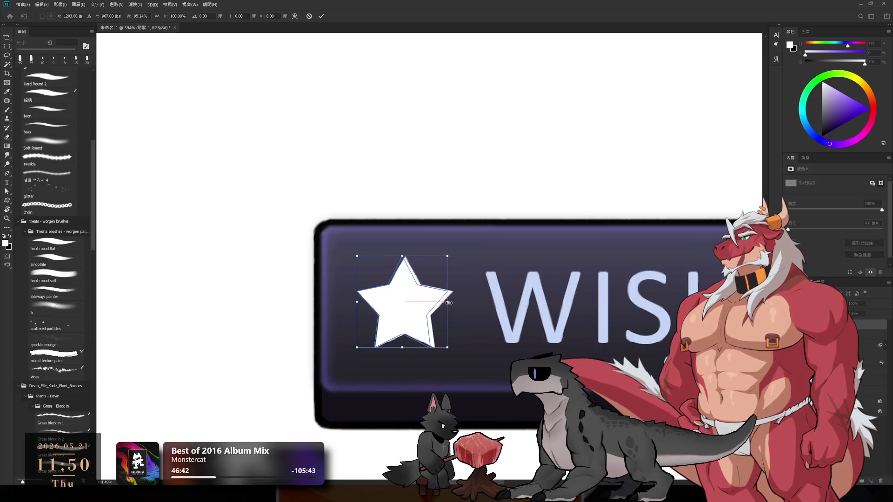
{"action": "key", "text": "Left"}
{"action": "key", "text": "Left"}
{"action": "left_click_drag", "start_coordinate": [456, 302], "coordinate": [432, 315]}
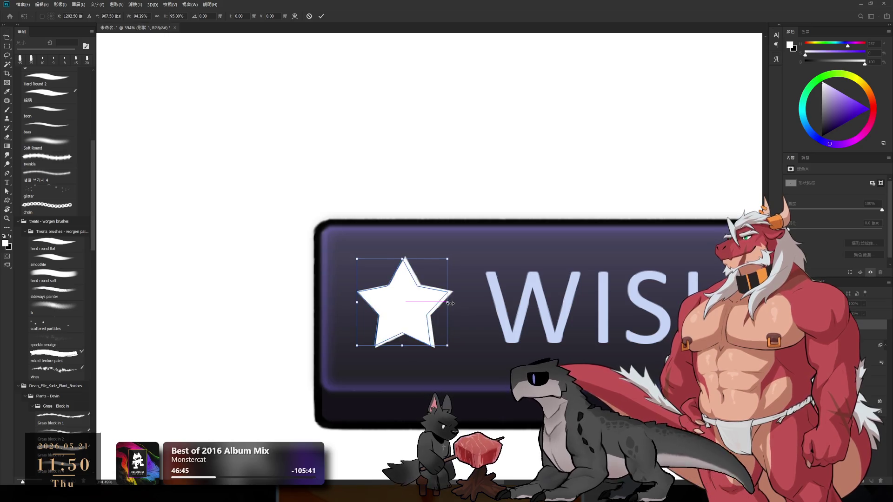
{"action": "scroll", "coordinate": [428, 317], "scroll_direction": "down", "scroll_amount": 3}
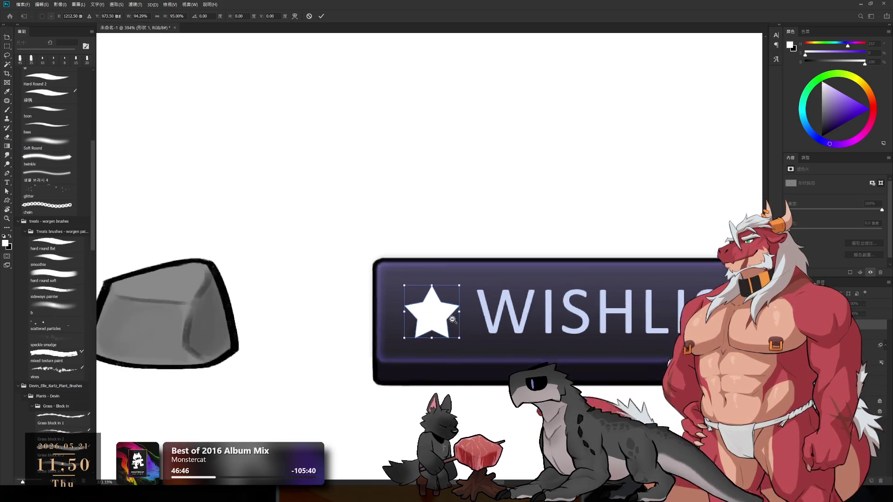
{"action": "scroll", "coordinate": [425, 319], "scroll_direction": "up", "scroll_amount": 1}
{"action": "scroll", "coordinate": [424, 319], "scroll_direction": "up", "scroll_amount": 1}
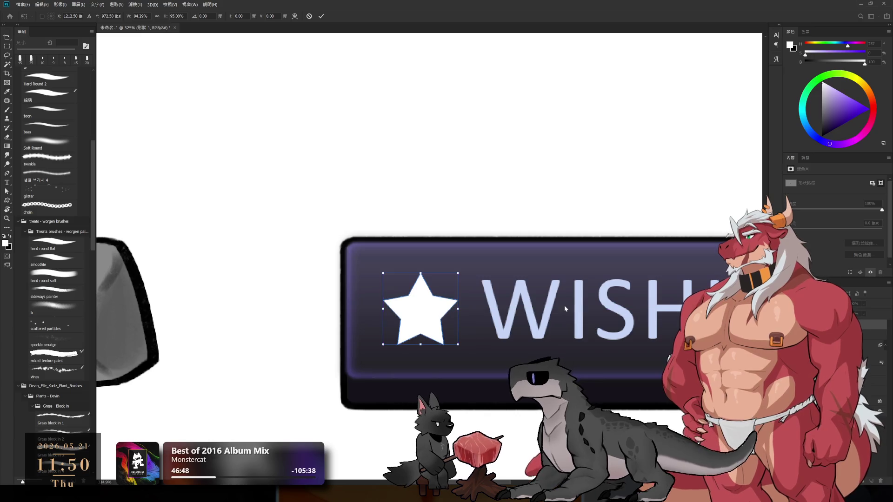
{"action": "key", "text": "Return"}
{"action": "scroll", "coordinate": [605, 326], "scroll_direction": "down", "scroll_amount": 3}
{"action": "left_click_drag", "start_coordinate": [625, 341], "coordinate": [503, 340]}
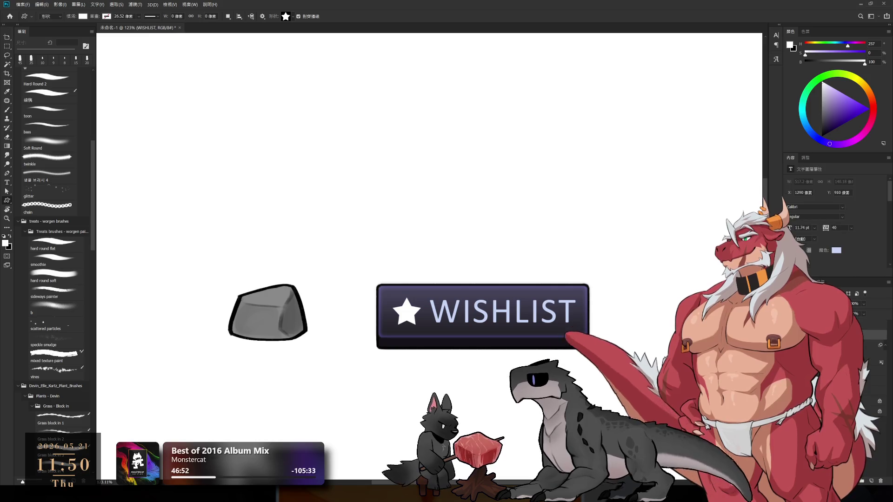
- Select the WISHLIST text layer and move the lettering about 10 px lower
{"action": "key", "text": "ctrl+g"}
{"action": "key", "text": "alt+bracketleft"}
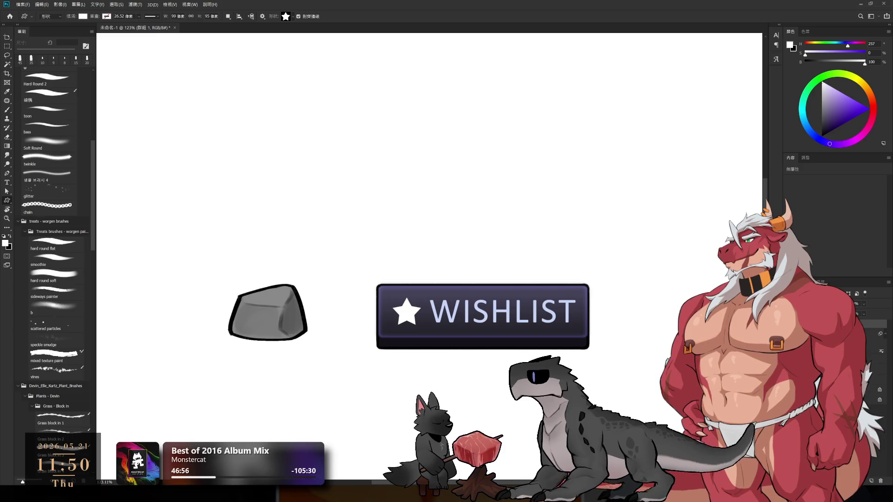
{"action": "key", "text": "alt+bracketright"}
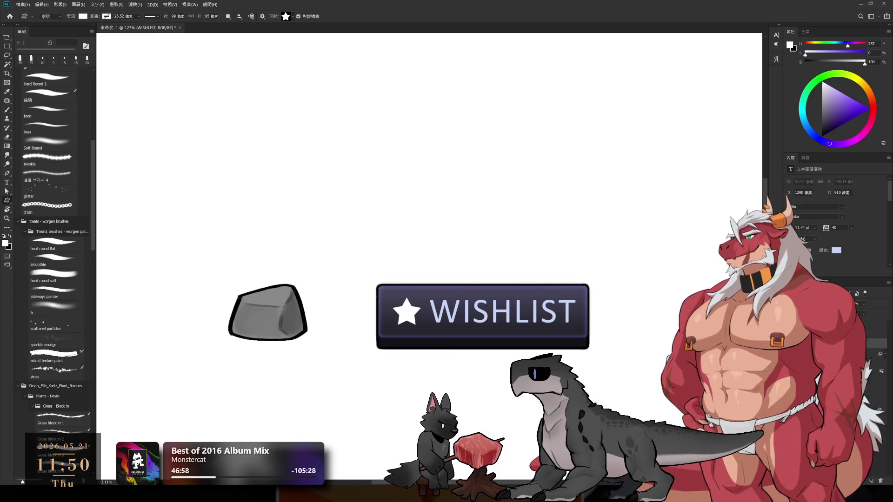
{"action": "scroll", "coordinate": [525, 326], "scroll_direction": "up", "scroll_amount": 2, "text": "alt"}
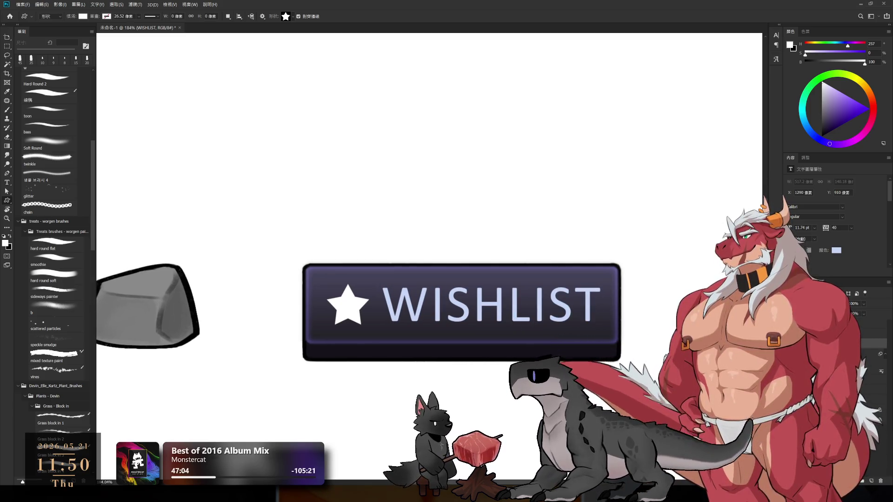
{"action": "key", "text": "ctrl+t"}
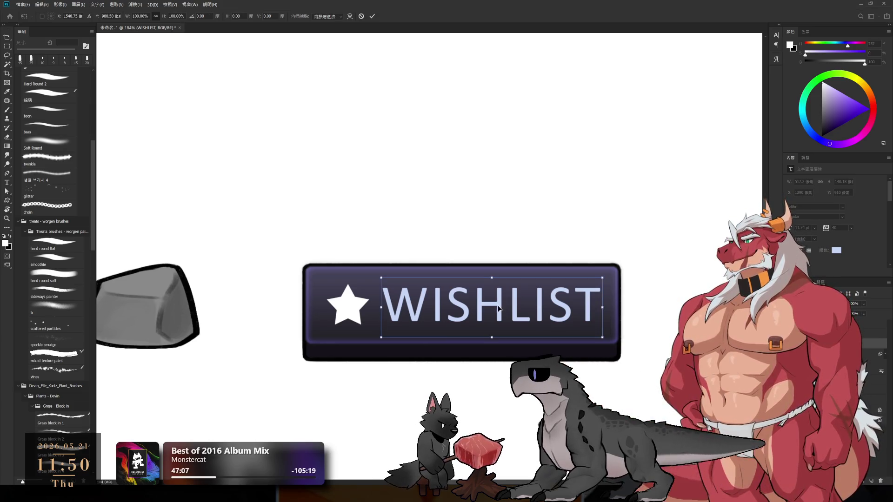
{"action": "left_click_drag", "start_coordinate": [498, 307], "coordinate": [498, 312]}
{"action": "key", "text": "Return"}
{"action": "key", "text": "u"}
{"action": "left_click_drag", "start_coordinate": [612, 312], "coordinate": [595, 314]}
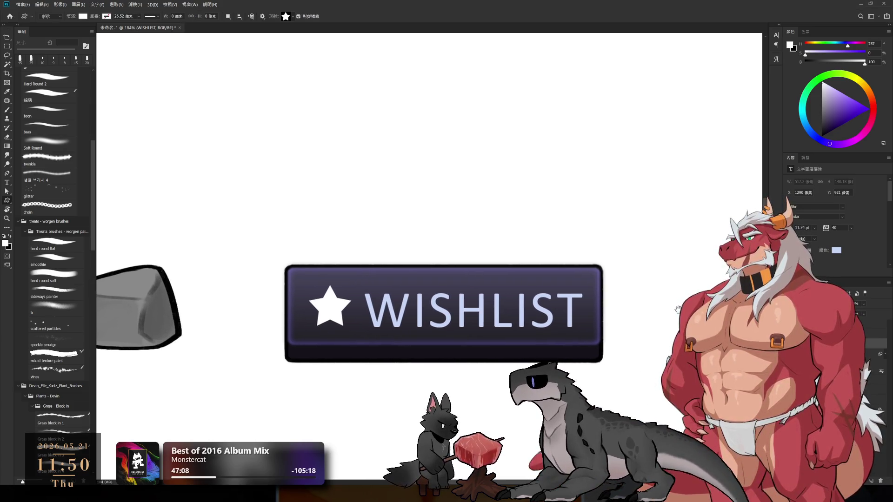
{"action": "scroll", "coordinate": [620, 314], "scroll_direction": "down", "scroll_amount": 3}
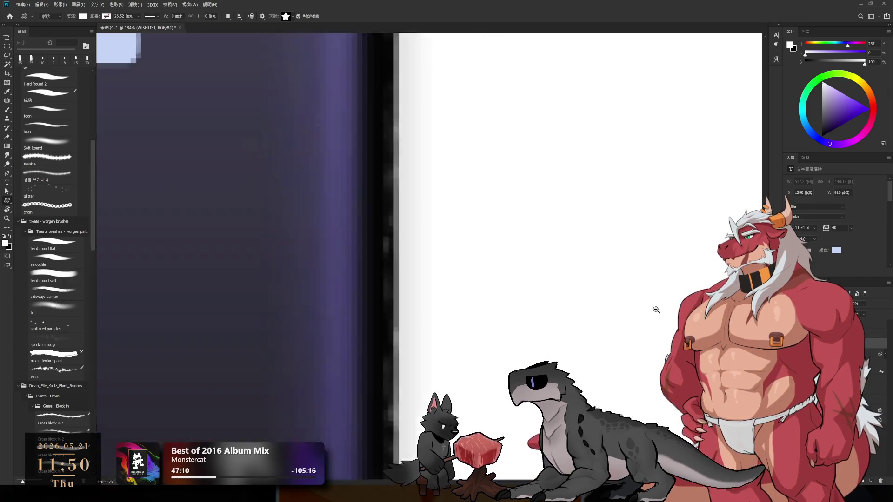
{"action": "scroll", "coordinate": [486, 315], "scroll_direction": "up", "scroll_amount": 2}
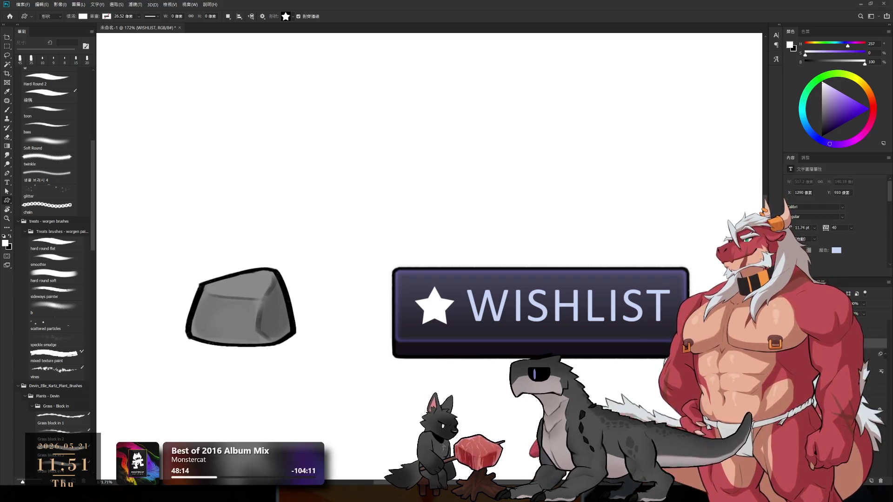
- Sample the WISHLIST lettering's light blue with the Eyedropper and fill the star shape with it
{"action": "scroll", "coordinate": [613, 305], "scroll_direction": "down", "scroll_amount": 3}
{"action": "scroll", "coordinate": [613, 305], "scroll_direction": "up", "scroll_amount": 5}
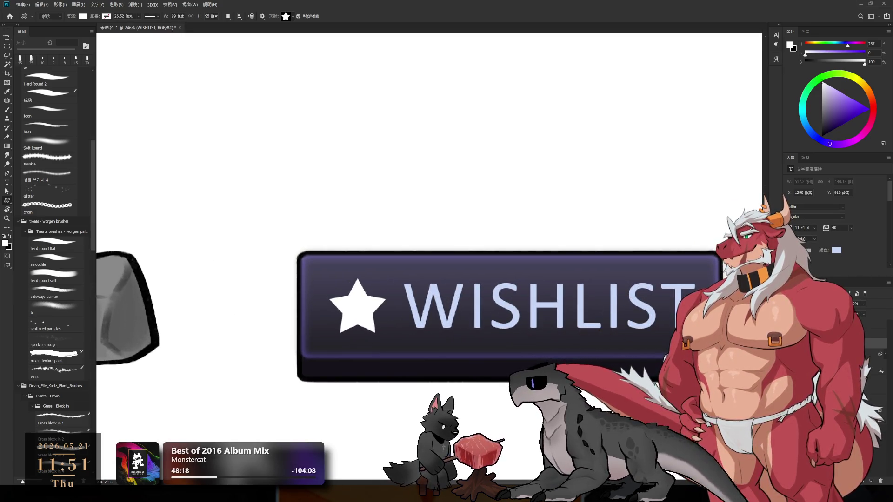
{"action": "key", "text": "alt+["}
{"action": "left_click", "coordinate": [793, 159]}
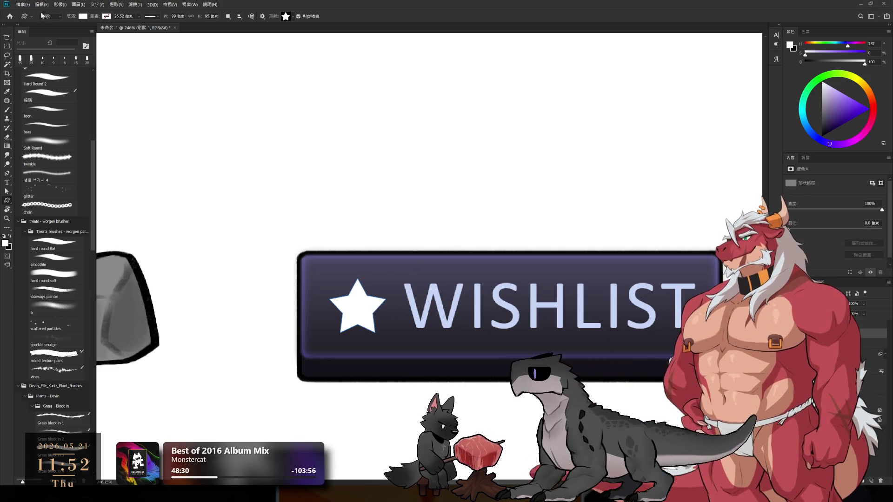
{"action": "key", "text": "i"}
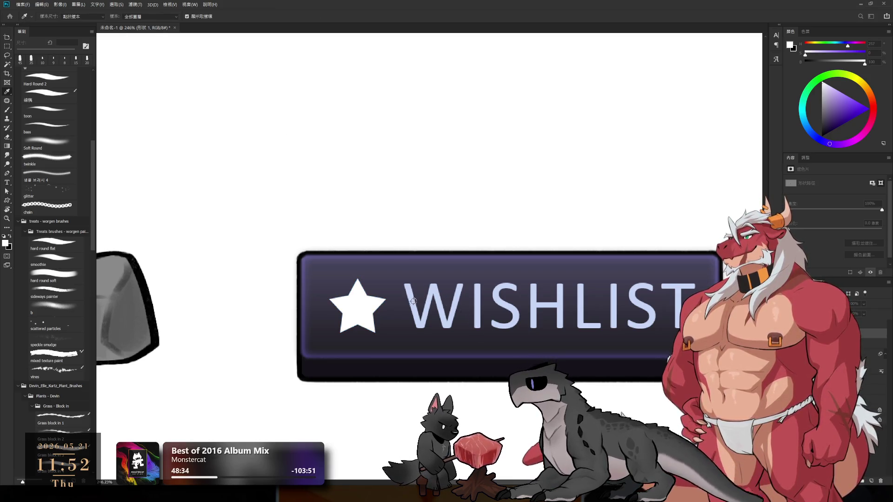
{"action": "left_click", "coordinate": [572, 332]}
{"action": "key", "text": "u"}
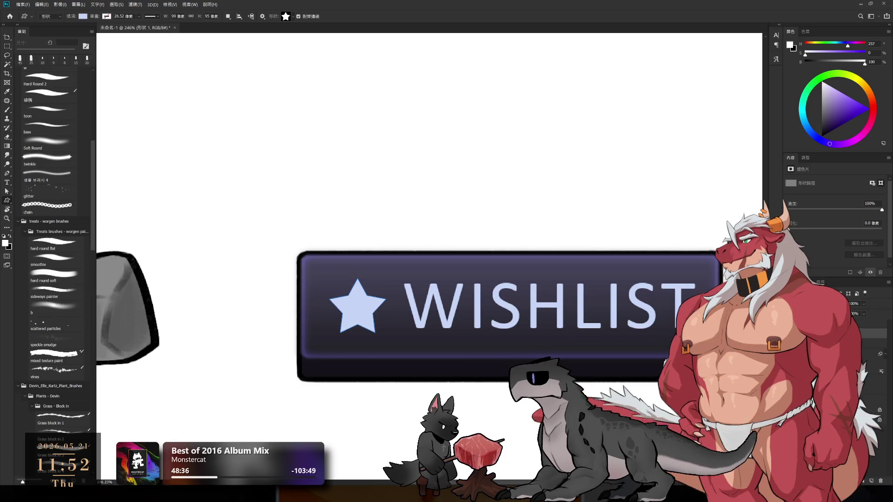
{"action": "key", "text": "ctrl+g"}
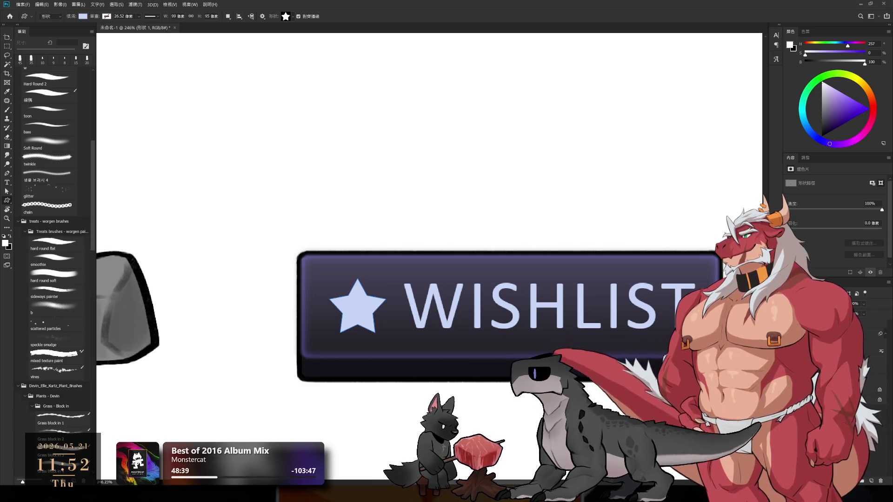
{"action": "key", "text": "h"}
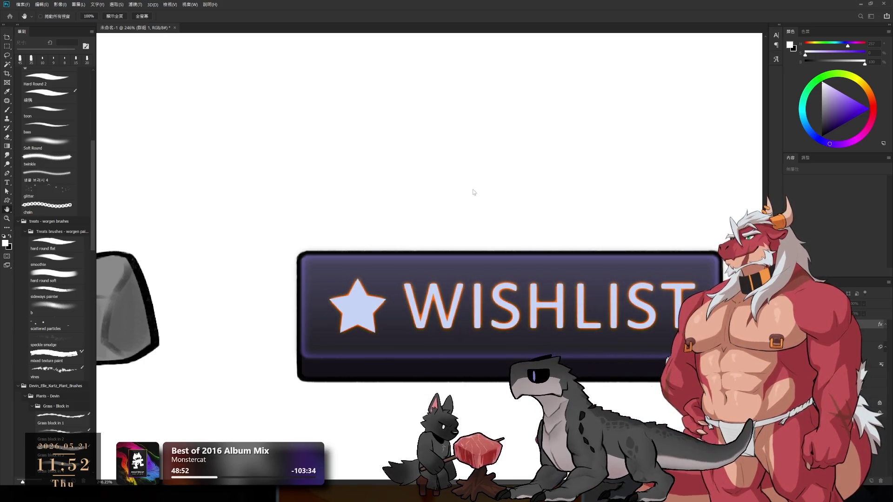
- Try a thick dark outline on the star and lettering, comparing it with undo and redo
{"action": "key", "text": "i"}
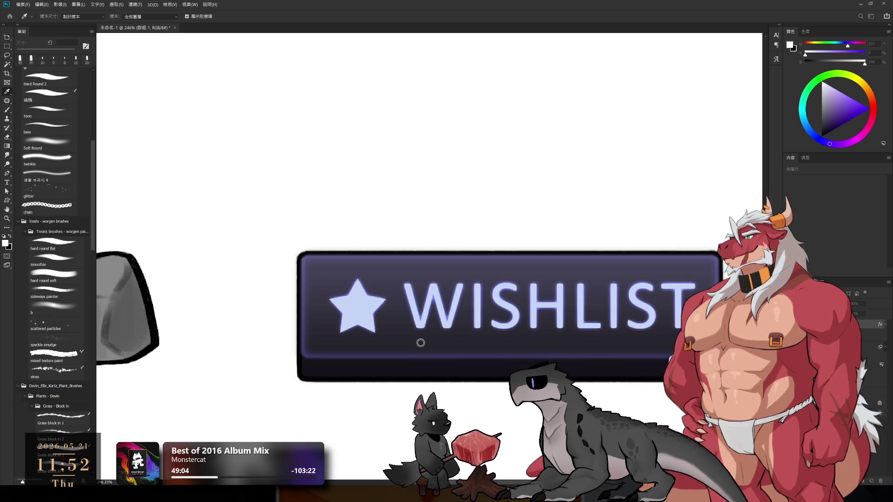
{"action": "key", "text": "space"}
{"action": "scroll", "coordinate": [555, 331], "scroll_direction": "down", "scroll_amount": 3}
{"action": "scroll", "coordinate": [555, 331], "scroll_direction": "up", "scroll_amount": 3}
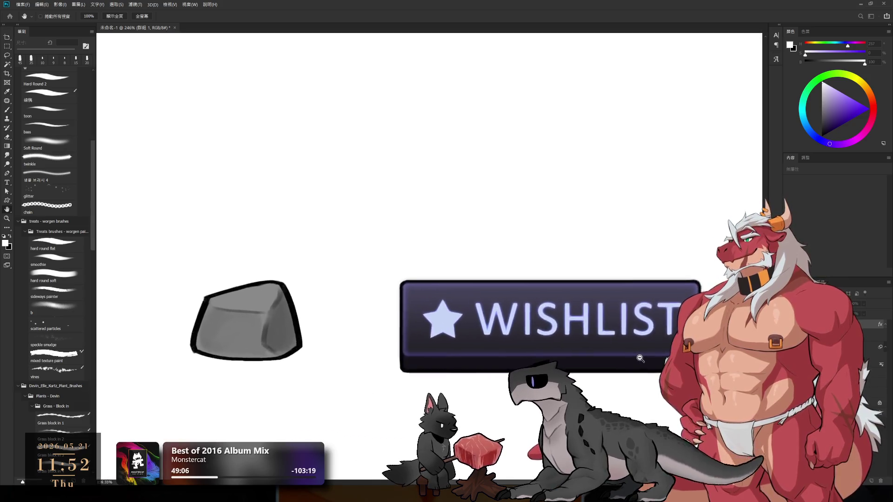
{"action": "scroll", "coordinate": [563, 362], "scroll_direction": "up", "scroll_amount": 2}
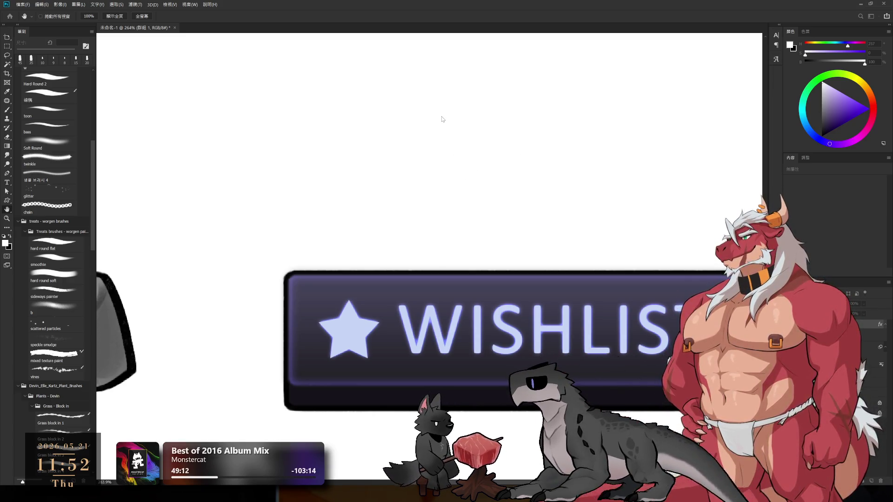
{"action": "key", "text": "ctrl+z"}
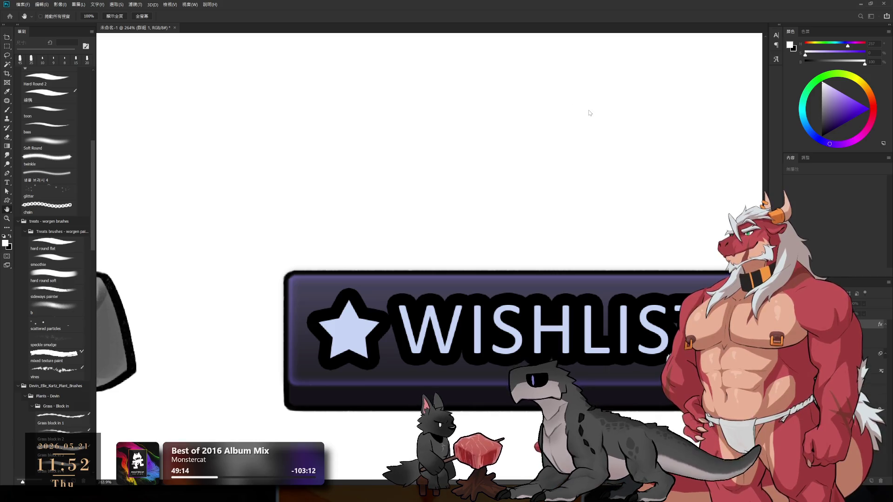
{"action": "key", "text": "ctrl+z"}
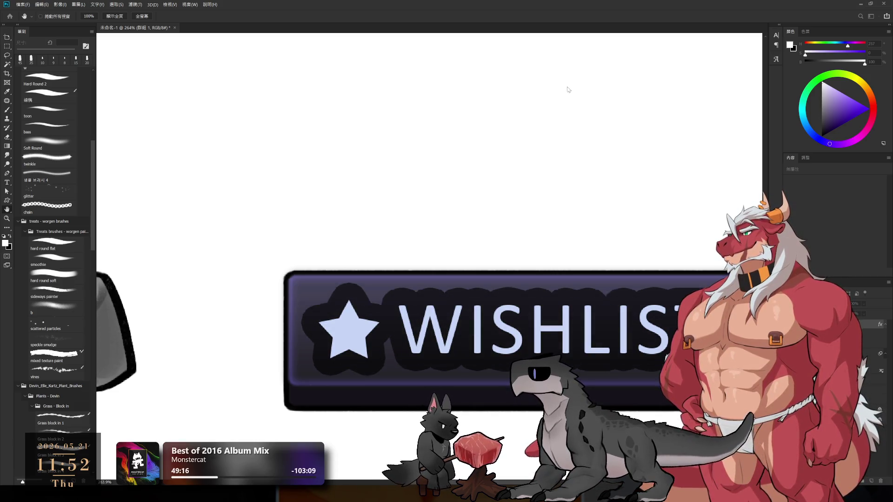
{"action": "key", "text": "ctrl+z"}
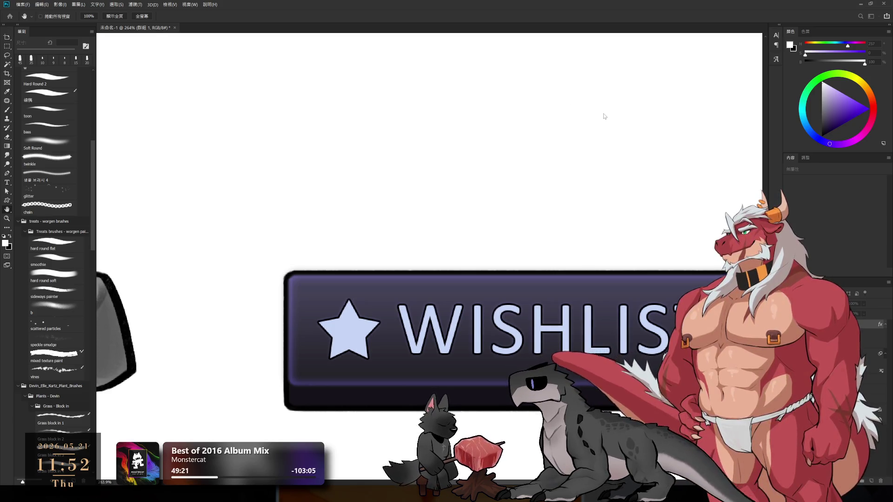
{"action": "key", "text": "ctrl+shift+z"}
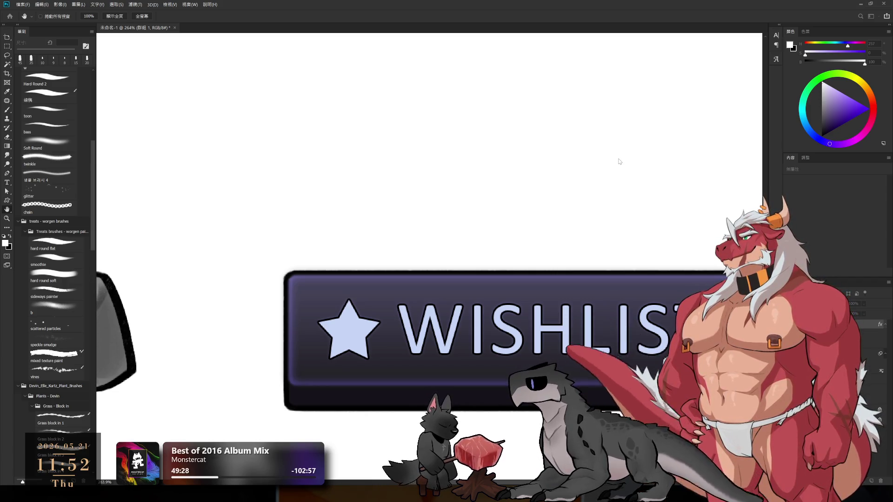
- Discard the dark outline and keep the bright lavender glow version
{"action": "key", "text": "ctrl+z"}
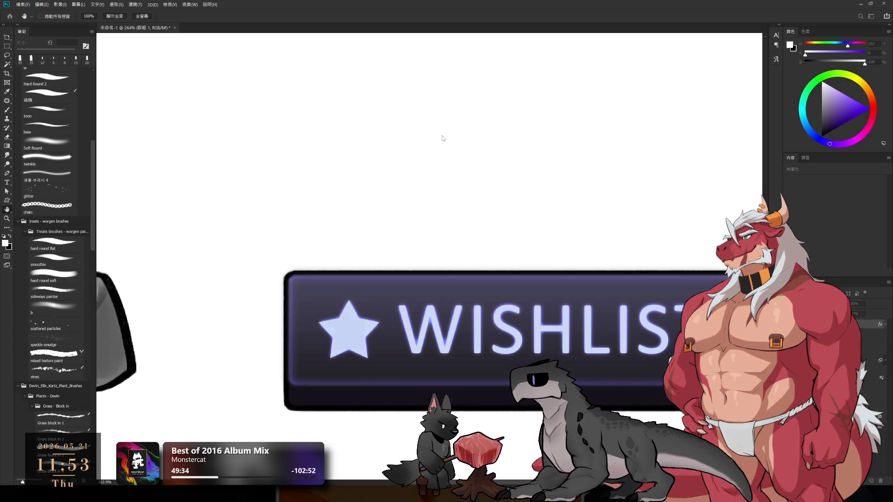
{"action": "key", "text": "ctrl+z"}
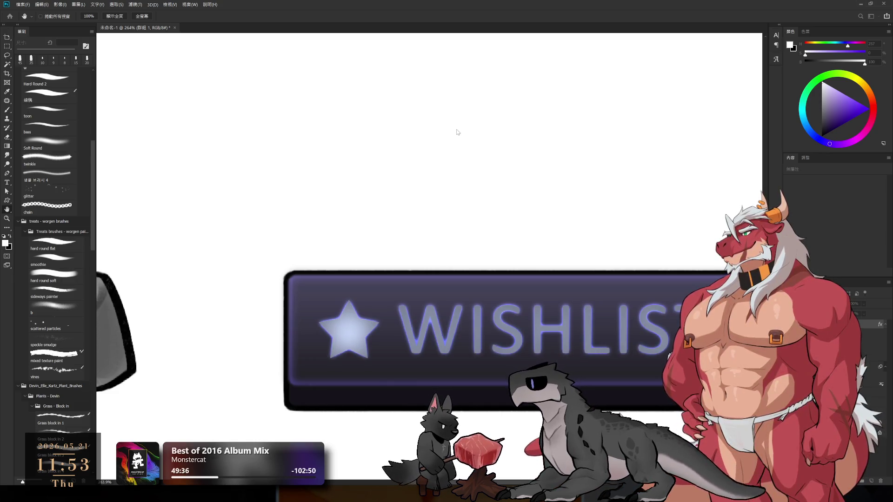
{"action": "key", "text": "ctrl+shift+z"}
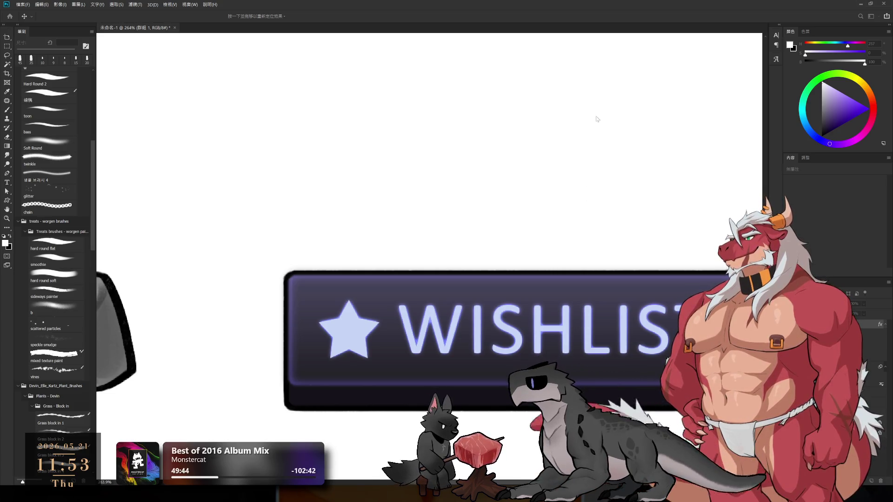
{"action": "key", "text": "i"}
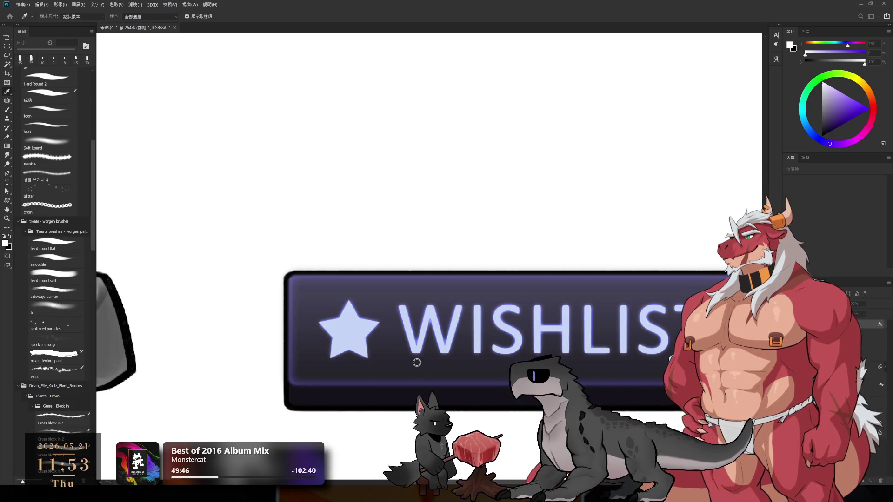
{"action": "key", "text": "v"}
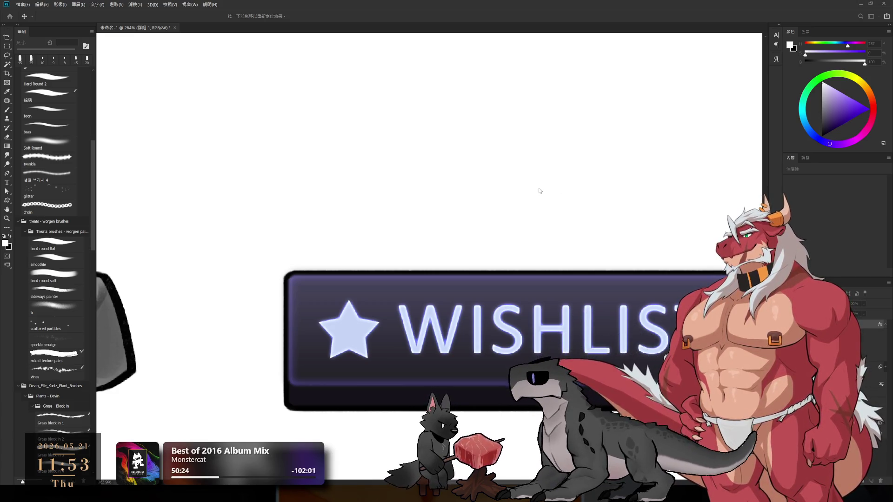
{"action": "key", "text": "u"}
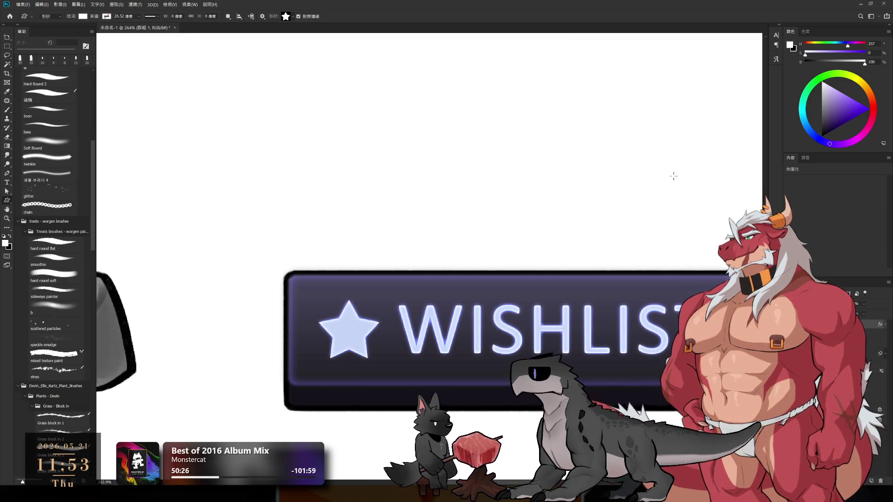
{"action": "scroll", "coordinate": [598, 233], "scroll_direction": "down", "scroll_amount": 4}
{"action": "scroll", "coordinate": [594, 233], "scroll_direction": "down", "scroll_amount": 1}
{"action": "scroll", "coordinate": [629, 248], "scroll_direction": "up", "scroll_amount": 6}
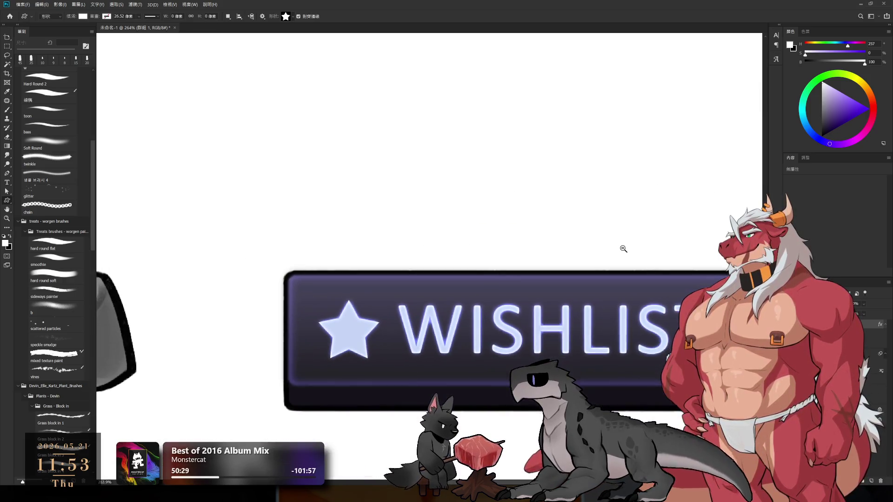
{"action": "scroll", "coordinate": [625, 263], "scroll_direction": "up", "scroll_amount": 2}
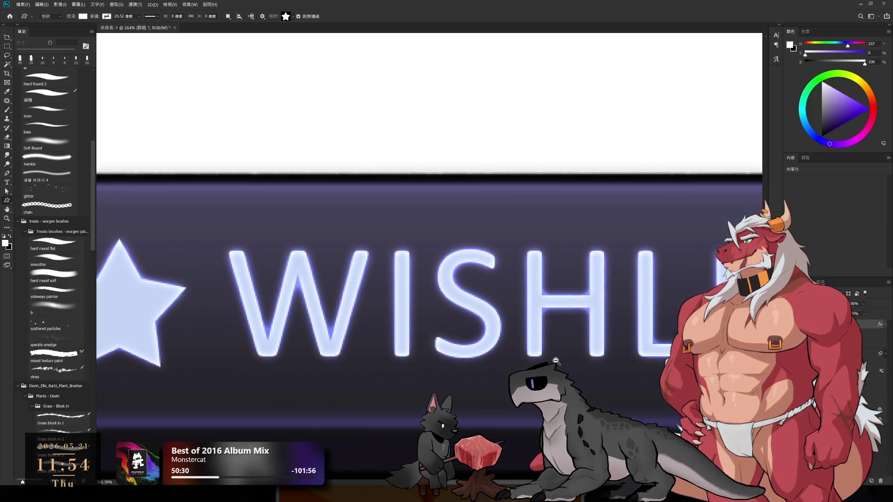
{"action": "scroll", "coordinate": [574, 351], "scroll_direction": "down", "scroll_amount": 2}
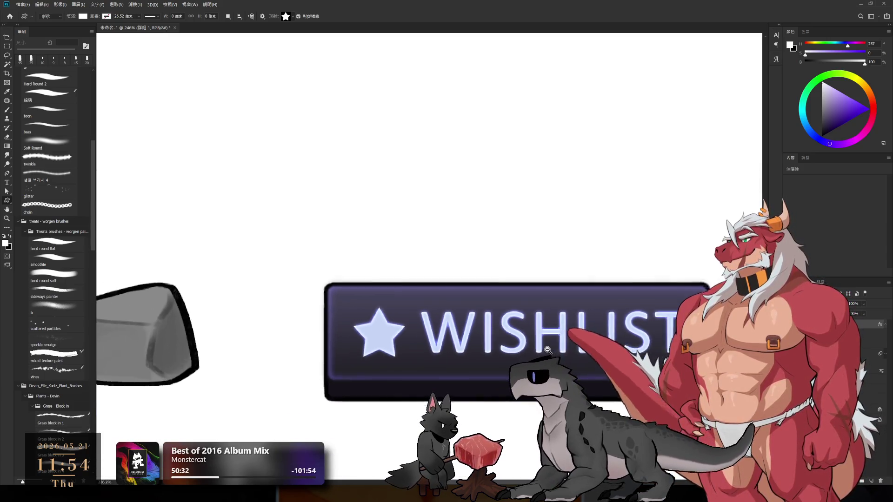
{"action": "scroll", "coordinate": [604, 353], "scroll_direction": "up", "scroll_amount": 2}
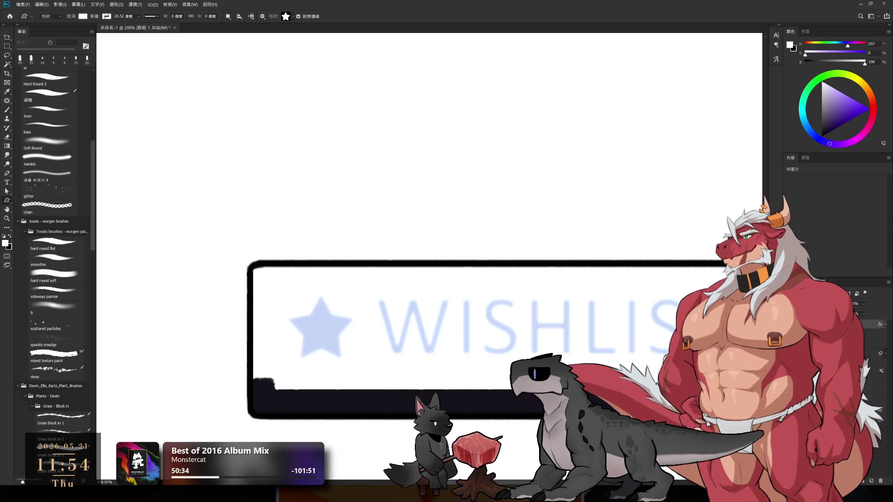
{"action": "key", "text": "space"}
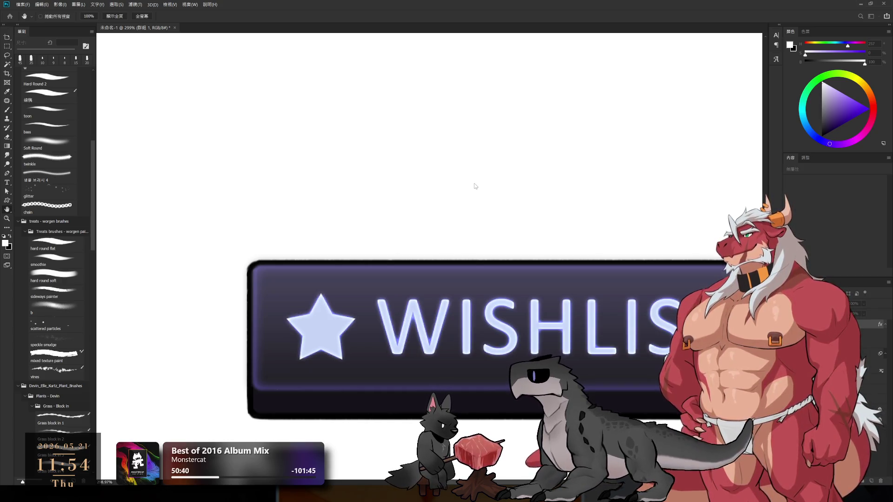
{"action": "key", "text": "i"}
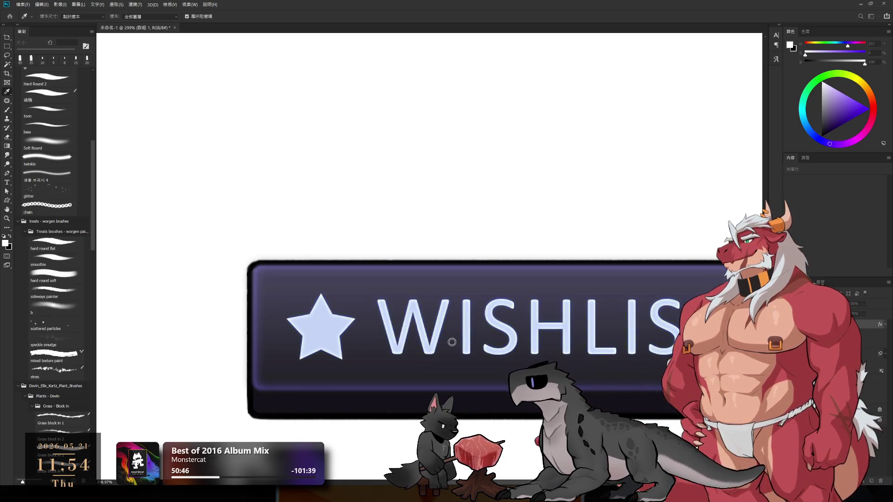
{"action": "key", "text": "h"}
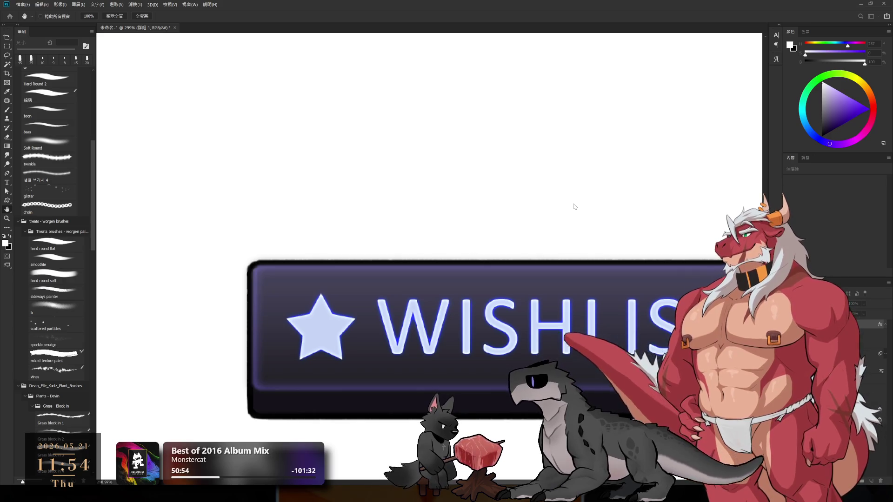
{"action": "key", "text": "i"}
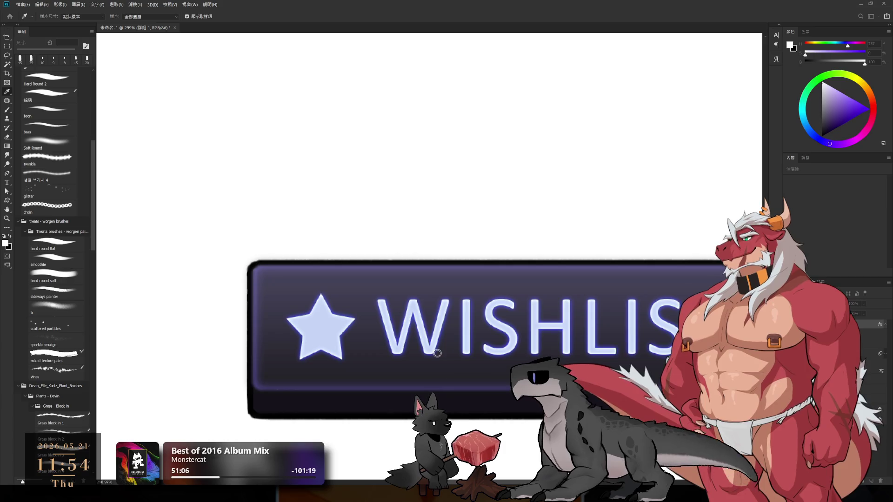
{"action": "scroll", "coordinate": [535, 302], "scroll_direction": "down", "scroll_amount": 3}
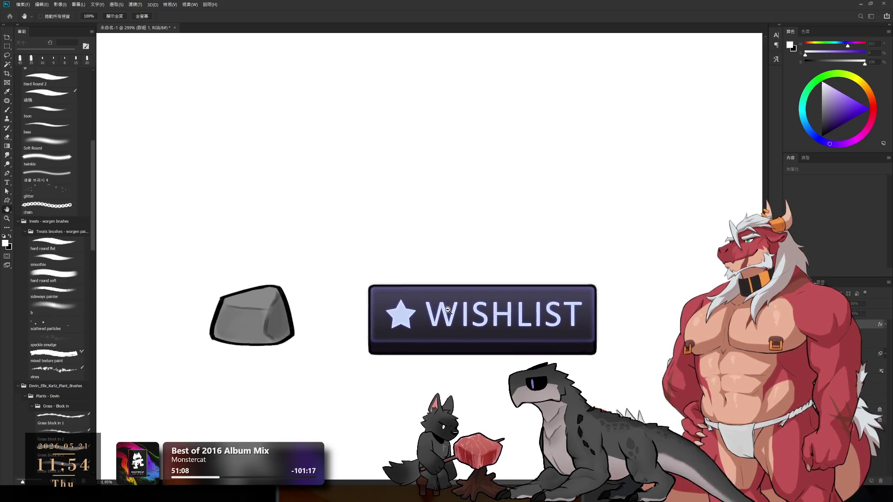
- Zoom to 706% on the WISHLIST button, add a thin purple outline around the glow, then zoom out
{"action": "scroll", "coordinate": [522, 259], "scroll_direction": "up", "scroll_amount": 5}
{"action": "scroll", "coordinate": [521, 260], "scroll_direction": "down", "scroll_amount": 2}
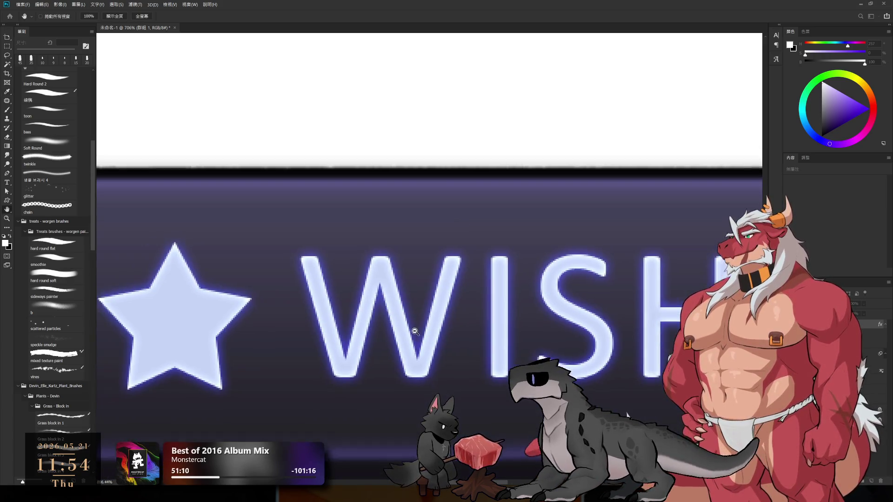
{"action": "left_click_drag", "start_coordinate": [395, 288], "coordinate": [458, 329]}
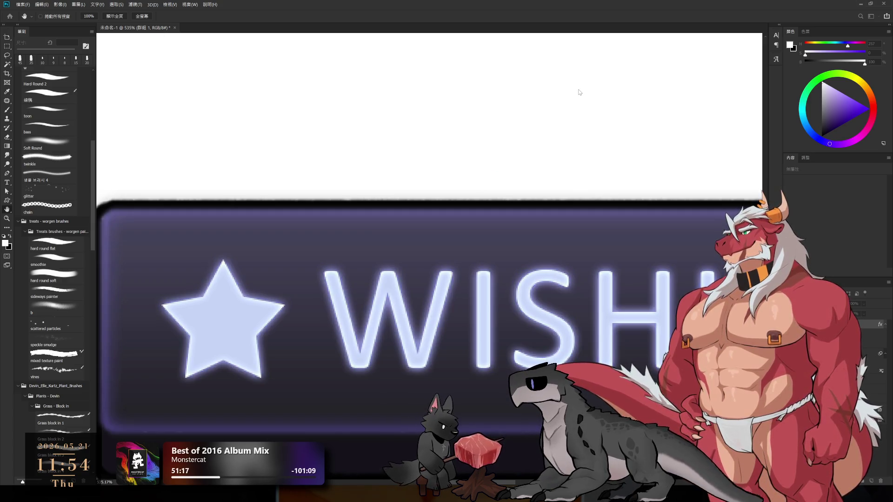
{"action": "key", "text": "i"}
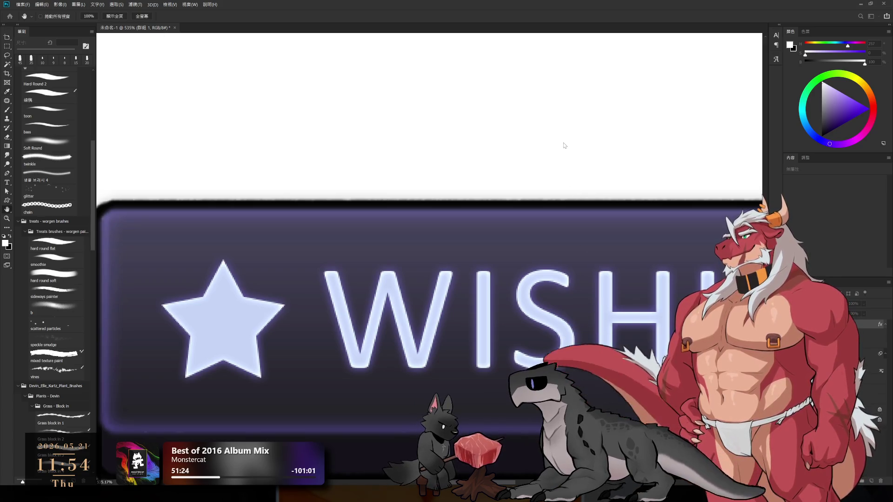
{"action": "key", "text": "h"}
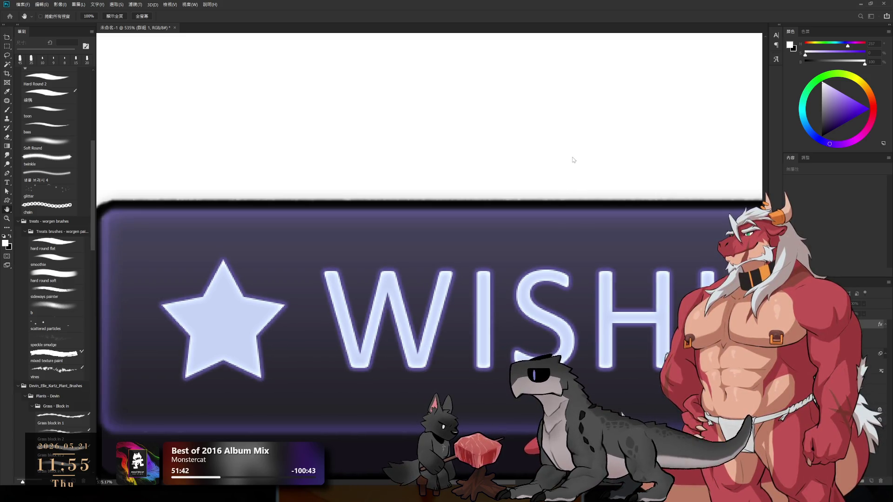
{"action": "key", "text": "u"}
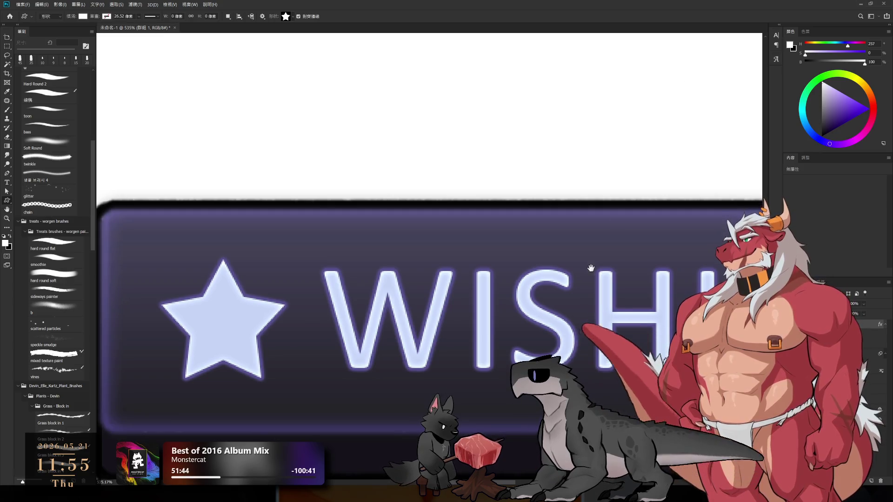
{"action": "scroll", "coordinate": [578, 300], "scroll_direction": "down", "scroll_amount": 5}
{"action": "scroll", "coordinate": [495, 342], "scroll_direction": "down", "scroll_amount": 2}
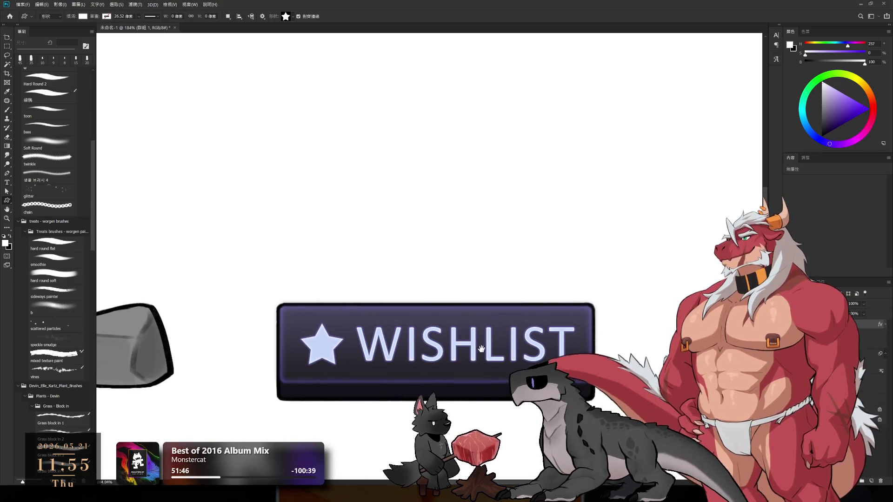
{"action": "scroll", "coordinate": [495, 342], "scroll_direction": "down", "scroll_amount": 1}
{"action": "scroll", "coordinate": [527, 309], "scroll_direction": "down", "scroll_amount": 1}
{"action": "scroll", "coordinate": [526, 308], "scroll_direction": "up", "scroll_amount": 1}
{"action": "scroll", "coordinate": [529, 313], "scroll_direction": "up", "scroll_amount": 1}
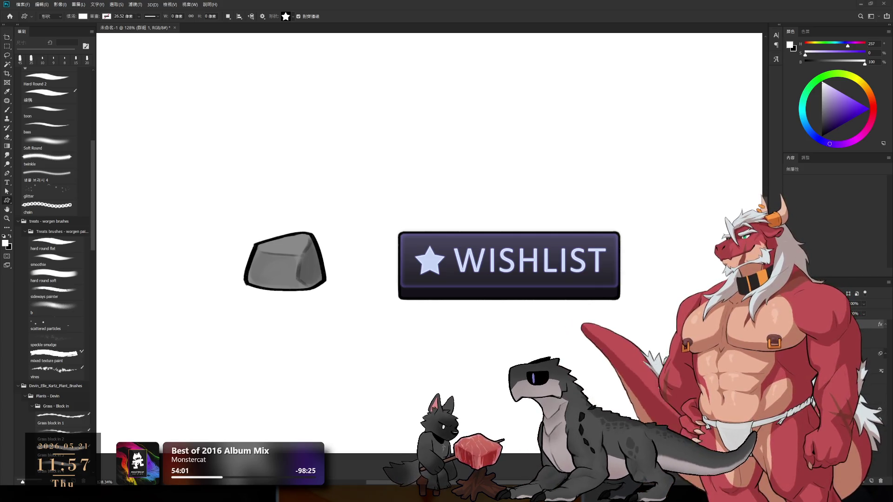
- Step back and forth through the recent edits with undo and redo to review them
{"action": "scroll", "coordinate": [626, 291], "scroll_direction": "down", "scroll_amount": 2}
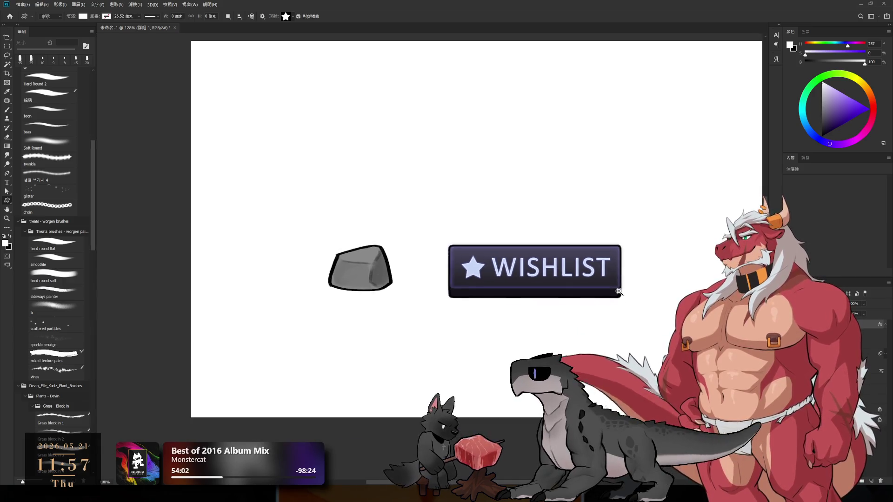
{"action": "scroll", "coordinate": [626, 291], "scroll_direction": "up", "scroll_amount": 3}
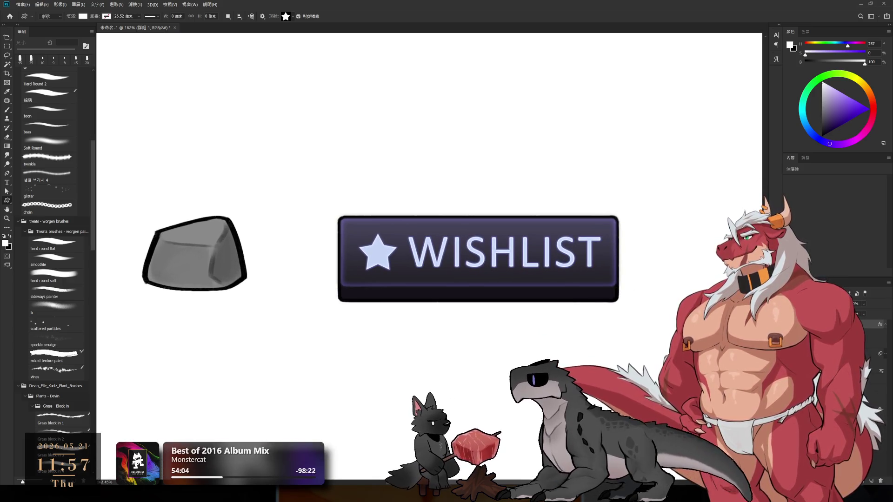
{"action": "key", "text": "ctrl+z"}
{"action": "key", "text": "ctrl+shift+z"}
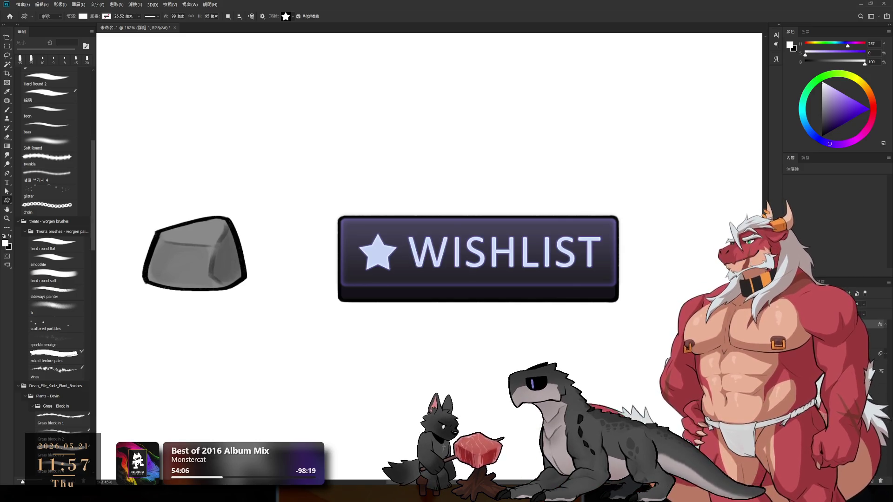
{"action": "key", "text": "ctrl+z"}
{"action": "key", "text": "ctrl+shift+z"}
{"action": "key", "text": "ctrl+z"}
{"action": "key", "text": "ctrl+shift+z"}
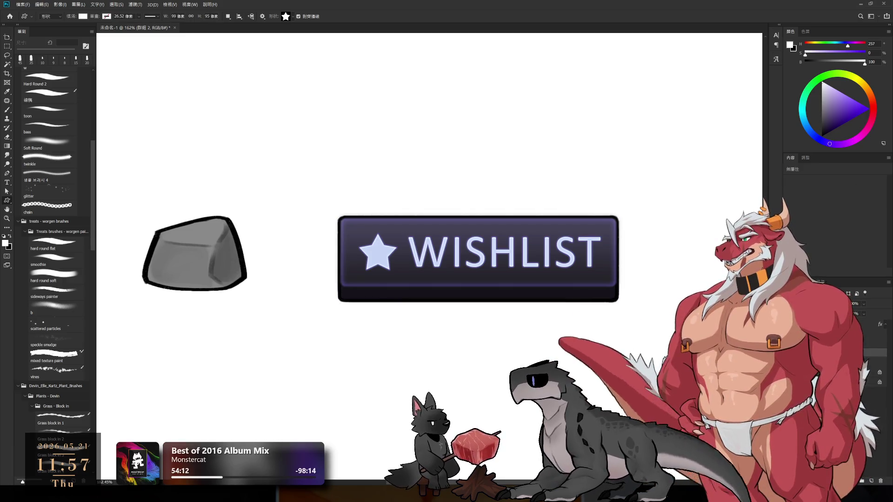
{"action": "key", "text": "ctrl+z"}
{"action": "key", "text": "ctrl+shift+z"}
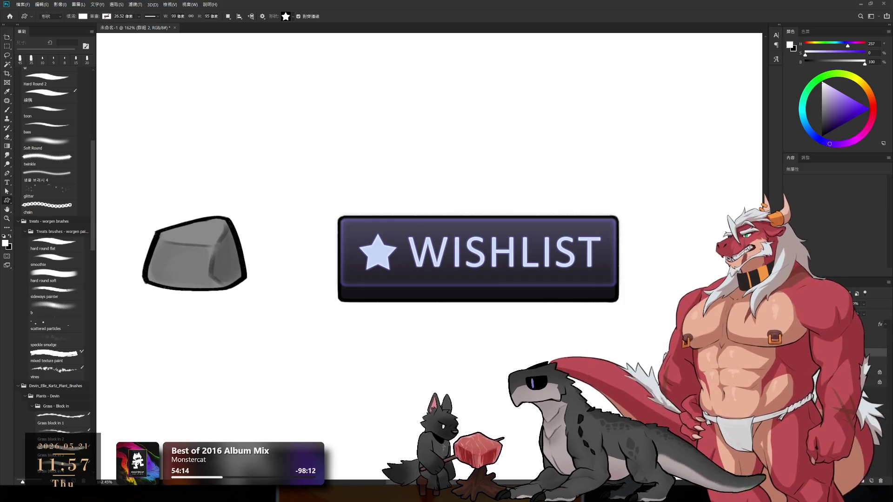
{"action": "key", "text": "ctrl+z"}
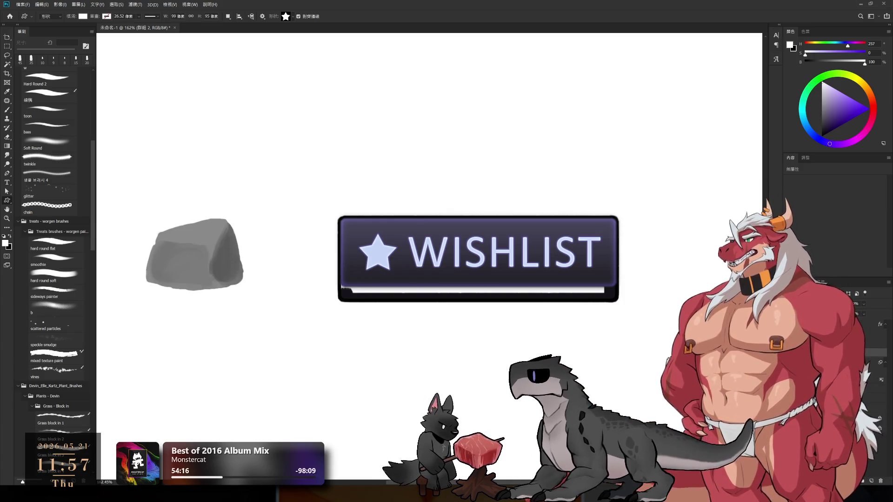
{"action": "key", "text": "ctrl+shift+z"}
- Lasso the WISHLIST button, copy it, and paste a duplicate onto the canvas
{"action": "key", "text": "l"}
{"action": "left_click_drag", "start_coordinate": [315, 152], "coordinate": [600, 141]}
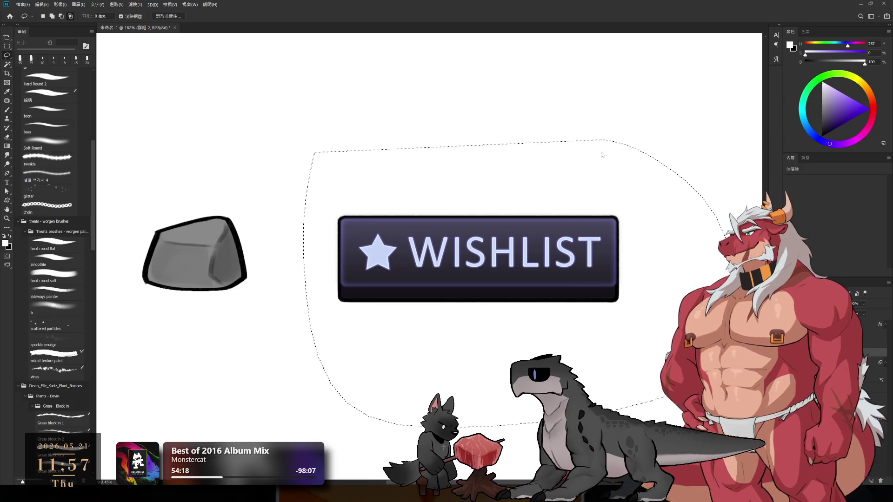
{"action": "key", "text": "ctrl+j"}
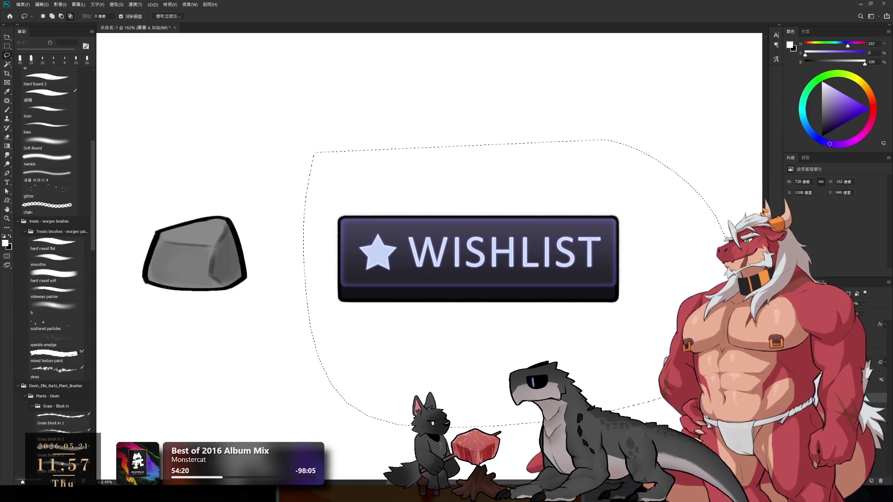
{"action": "key", "text": "alt+bracketleft"}
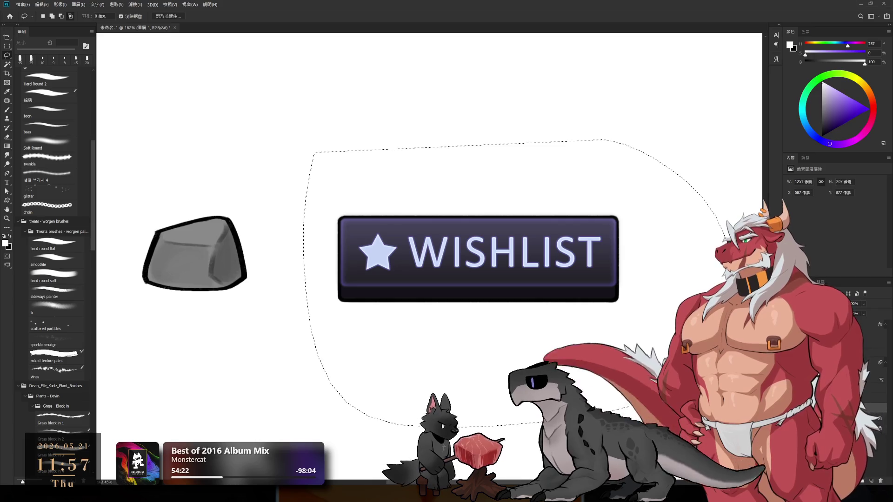
{"action": "key", "text": "ctrl+j"}
{"action": "key", "text": "ctrl+d"}
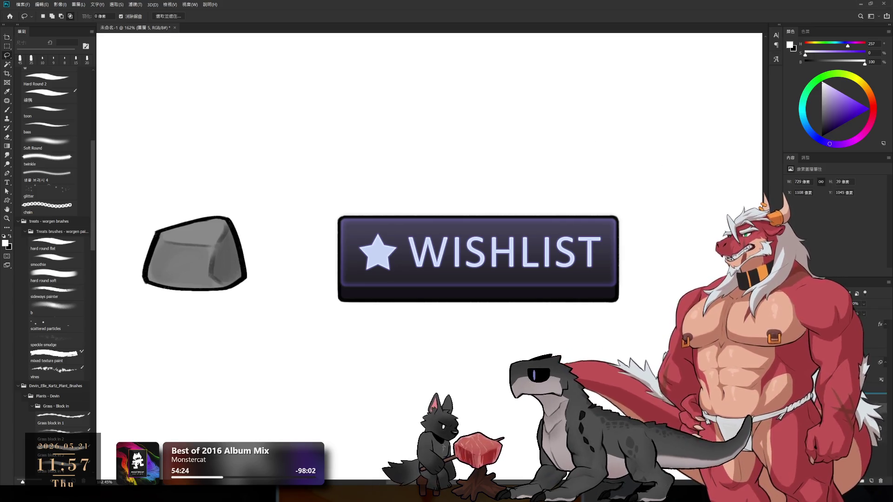
{"action": "key", "text": "shift+alt+BackSpace"}
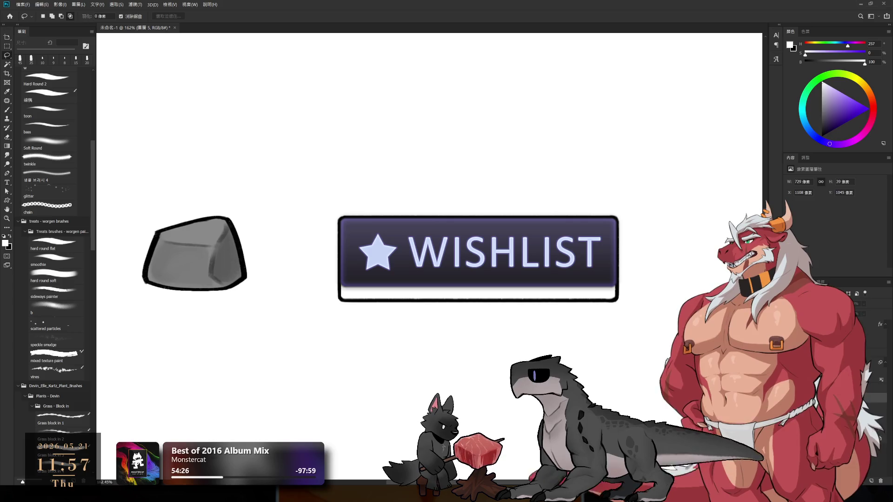
{"action": "key", "text": "Delete"}
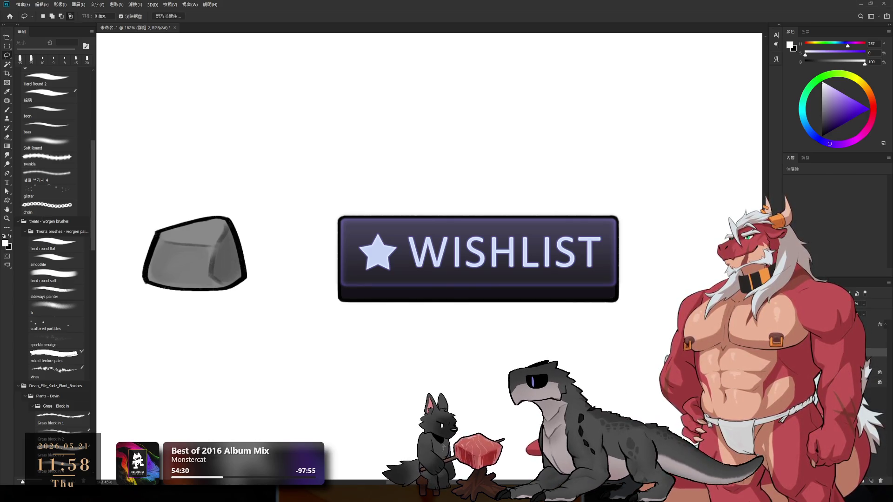
{"action": "key", "text": "Delete"}
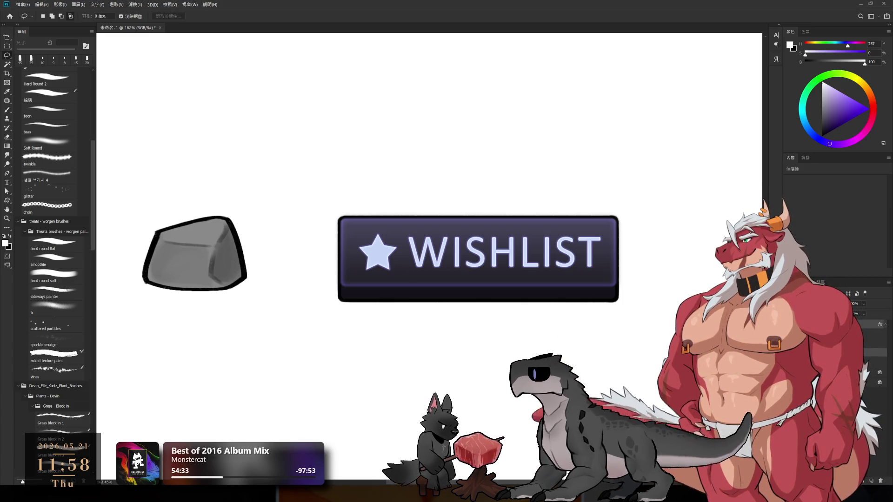
{"action": "key", "text": "ctrl+v"}
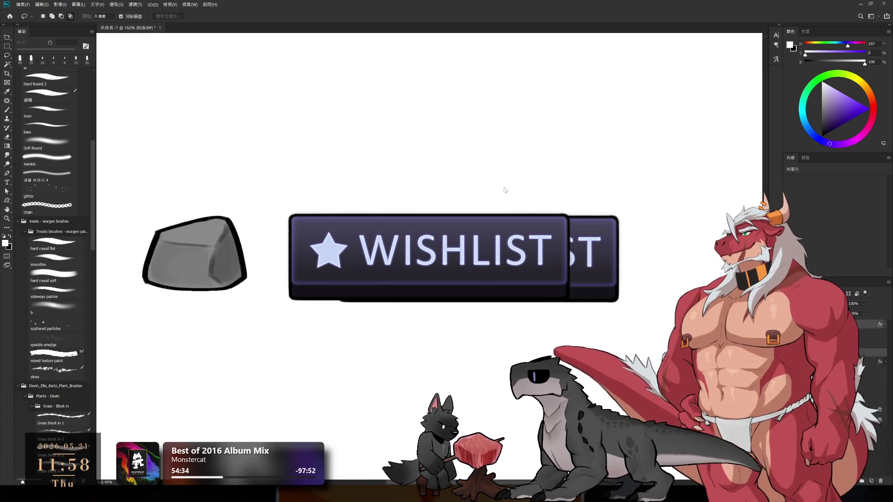
- Reposition the pasted button copy so it stacks with the original without overlapping
{"action": "key", "text": "ctrl+t"}
{"action": "left_click_drag", "start_coordinate": [462, 254], "coordinate": [487, 138]}
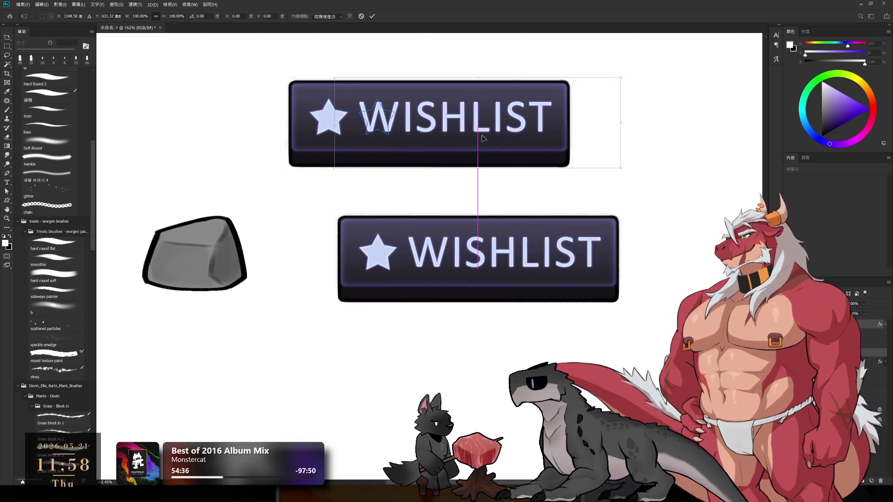
{"action": "key", "text": "Return"}
{"action": "key", "text": "l"}
{"action": "left_click_drag", "start_coordinate": [540, 217], "coordinate": [557, 286]}
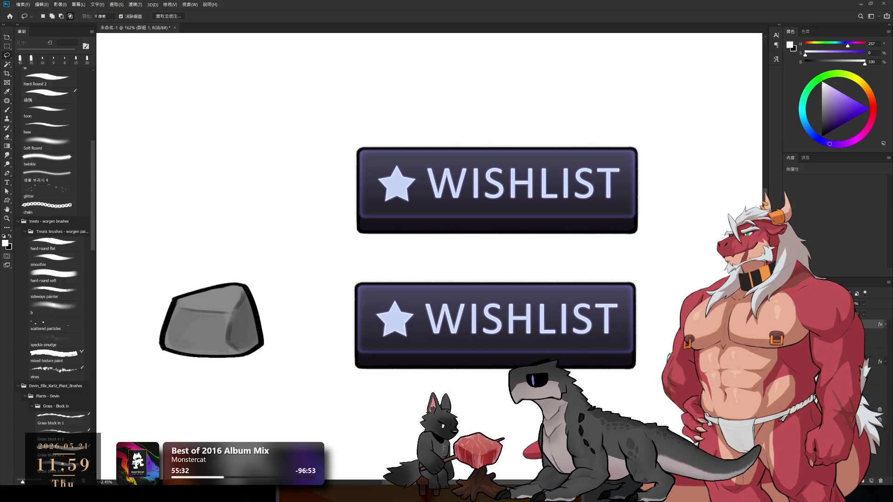
{"action": "scroll", "coordinate": [637, 266], "scroll_direction": "down", "scroll_amount": 2}
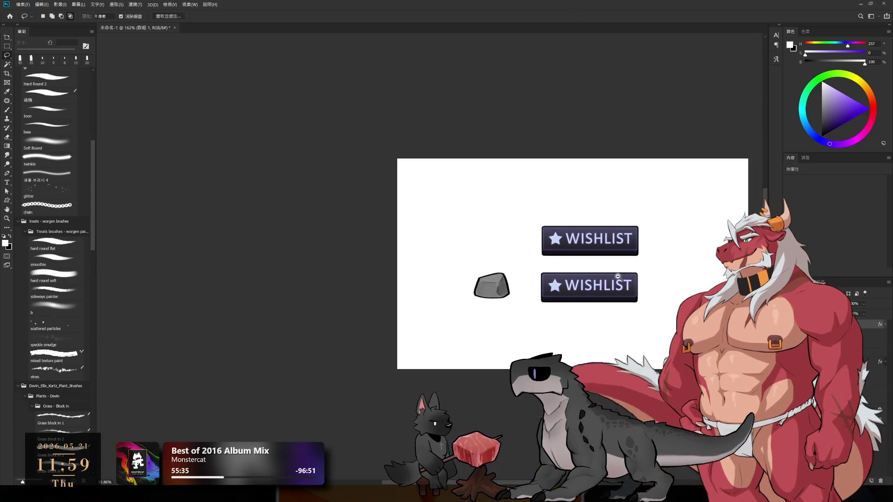
- Retype the lower button's label as FOLLOW and shift it slightly right
{"action": "left_click", "coordinate": [618, 320], "text": "ctrl"}
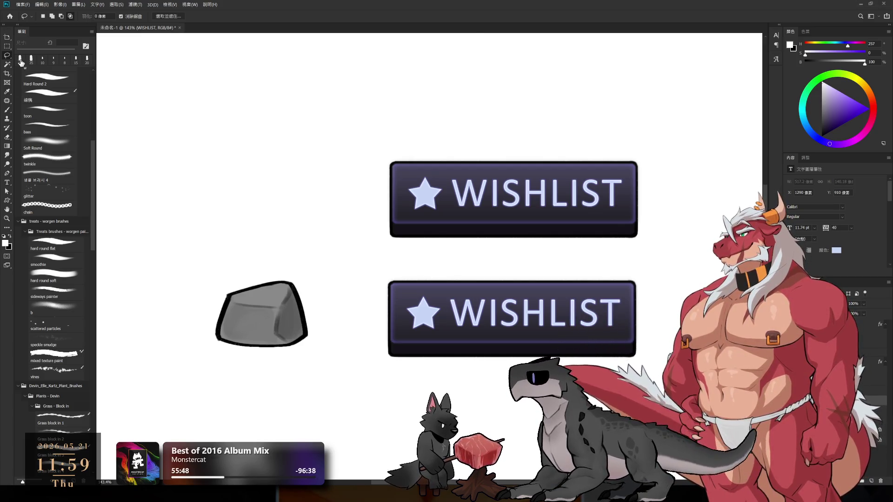
{"action": "left_click", "coordinate": [6, 184]}
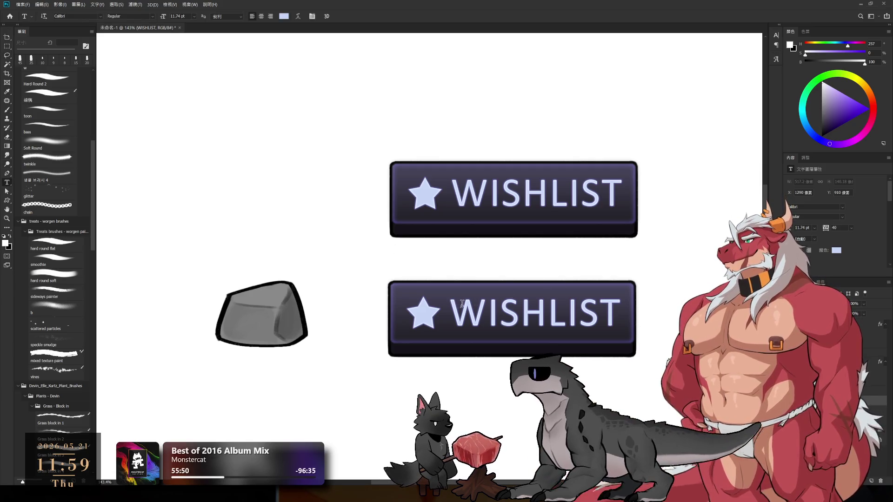
{"action": "left_click_drag", "start_coordinate": [451, 307], "coordinate": [631, 305]}
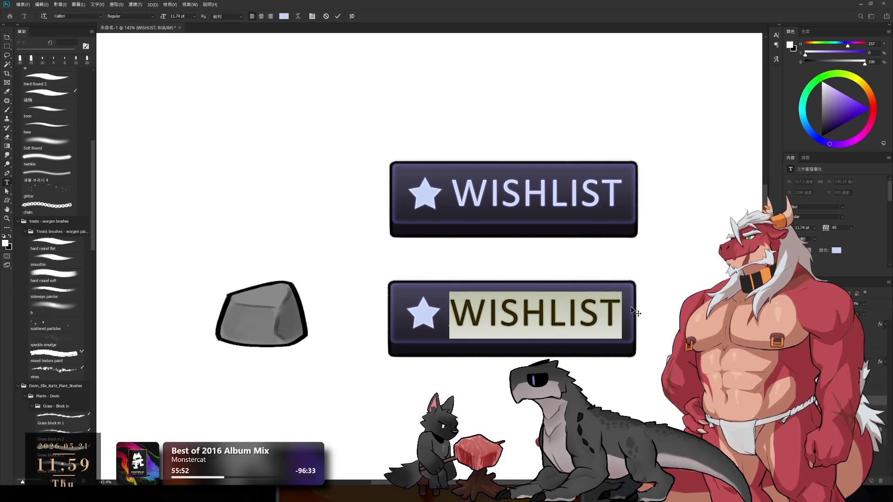
{"action": "type", "text": "FO"}
{"action": "type", "text": "L"}
{"action": "key", "text": "BackSpace"}
{"action": "type", "text": "OLLOW"}
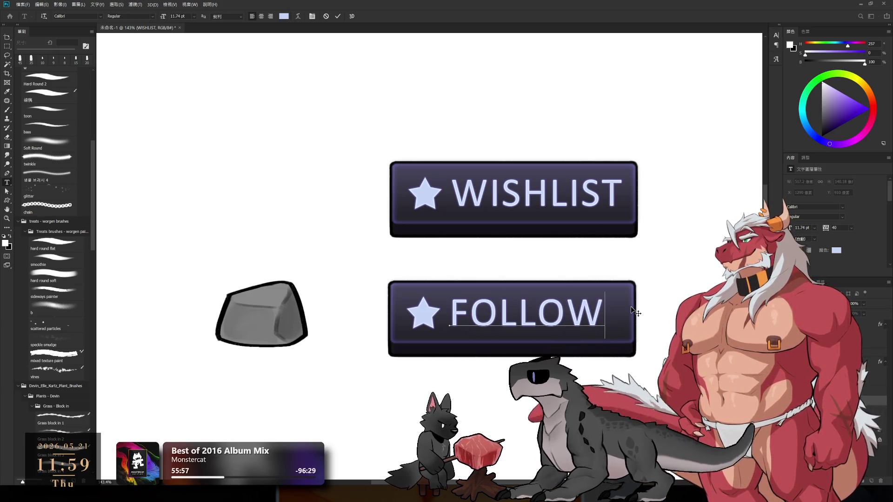
{"action": "key", "text": "Escape"}
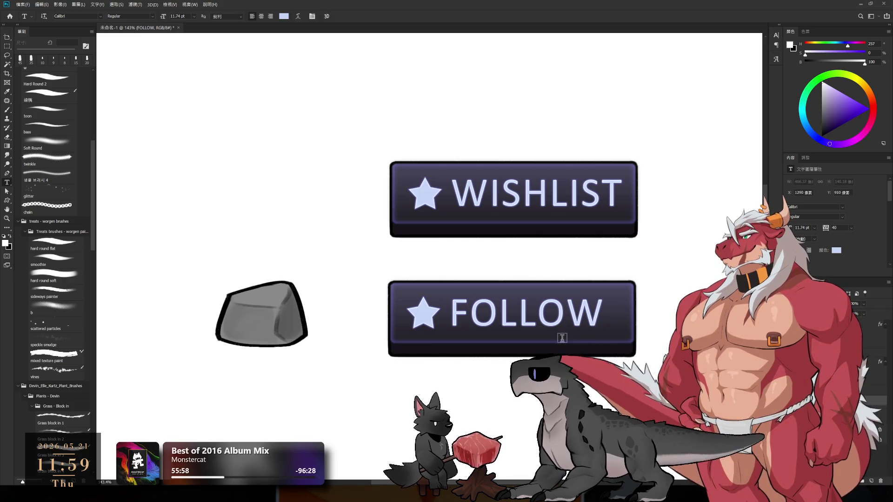
{"action": "left_click_drag", "start_coordinate": [565, 338], "coordinate": [575, 325]}
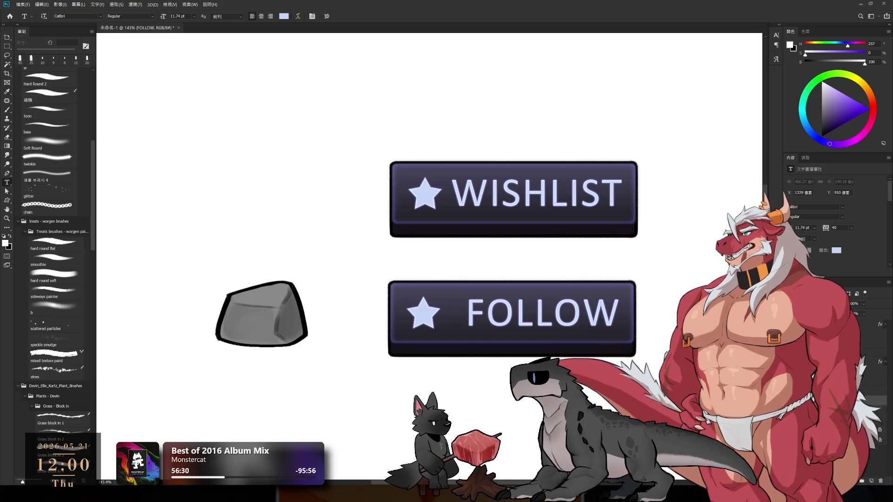
{"action": "scroll", "coordinate": [596, 258], "scroll_direction": "up", "scroll_amount": 1}
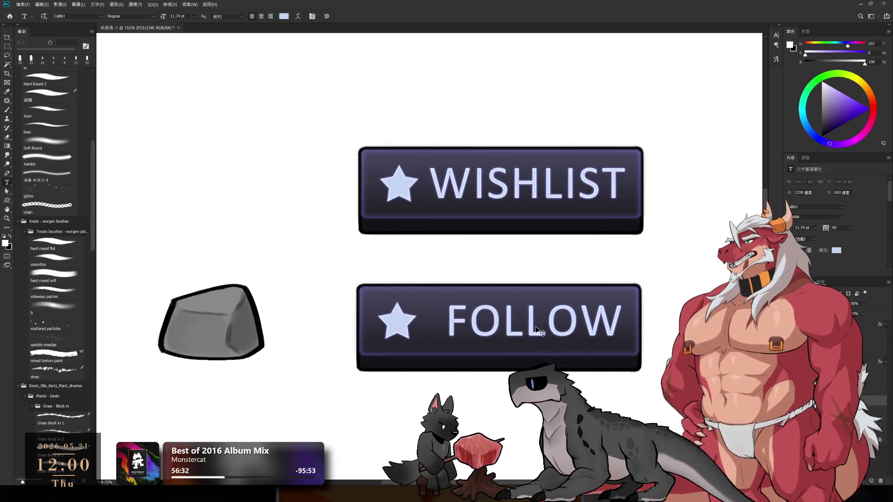
- Raise FOLLOW's tracking to 160 and move it left to align with WISHLIST above
{"action": "mouse_move", "coordinate": [827, 233]}
{"action": "left_mouse_down"}
{"action": "mouse_move", "coordinate": [855, 232]}
{"action": "mouse_move", "coordinate": [837, 233]}
{"action": "left_mouse_up"}
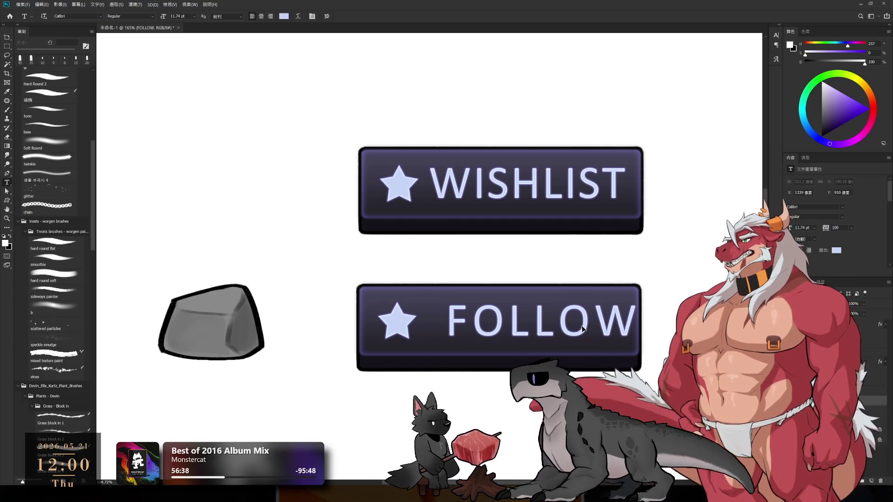
{"action": "left_click_drag", "start_coordinate": [597, 340], "coordinate": [573, 329]}
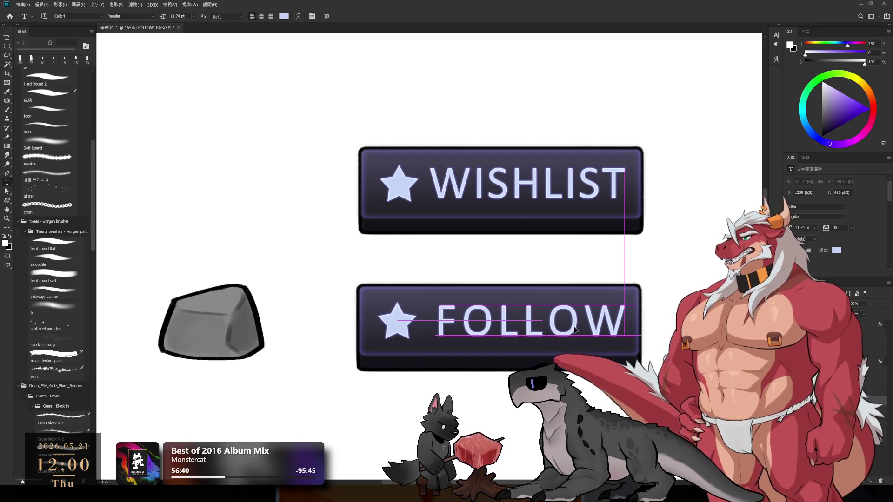
{"action": "left_click_drag", "start_coordinate": [576, 329], "coordinate": [573, 330]}
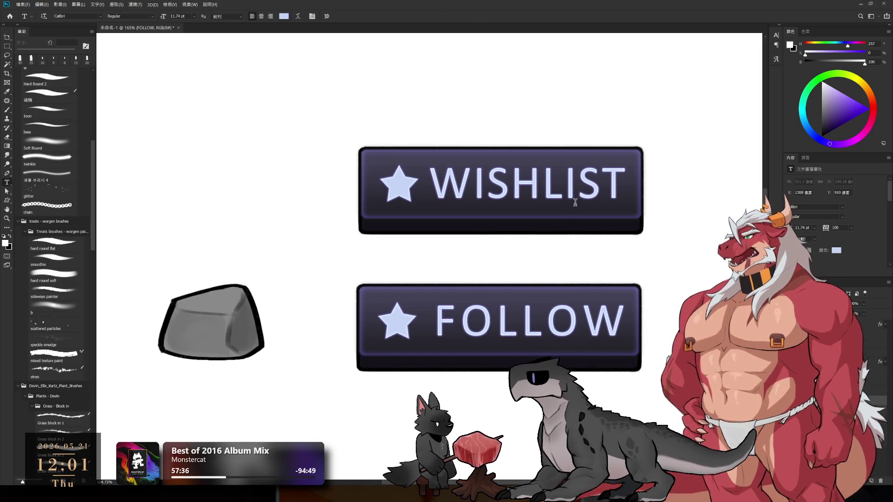
{"action": "left_click", "coordinate": [397, 185], "text": "ctrl"}
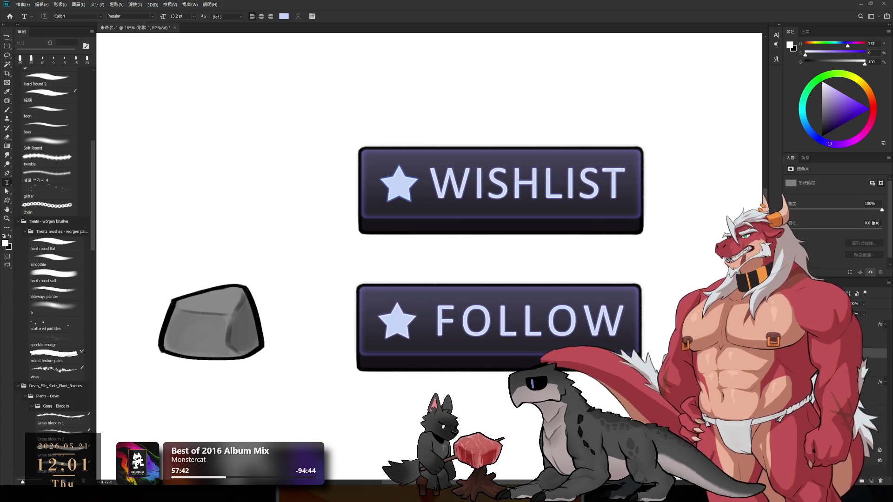
- Remove the WISHLIST star and draw a square rectangle in its place
{"action": "key", "text": "ctrl+z"}
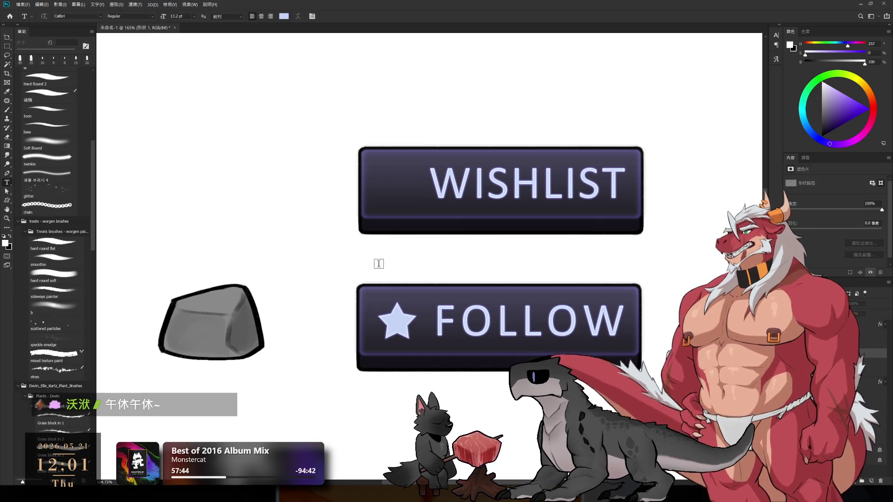
{"action": "left_click", "coordinate": [7, 201]}
{"action": "key", "text": "shift+u"}
{"action": "left_click_drag", "start_coordinate": [376, 165], "coordinate": [422, 202]}
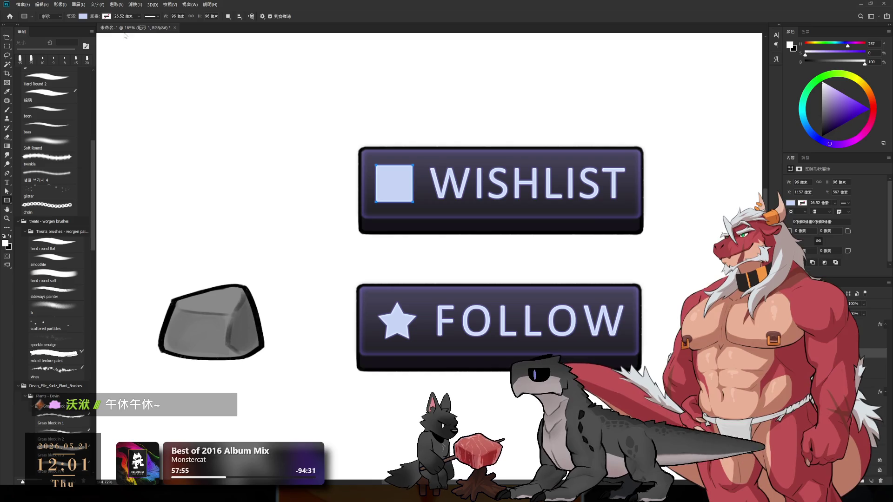
{"action": "key", "text": "i"}
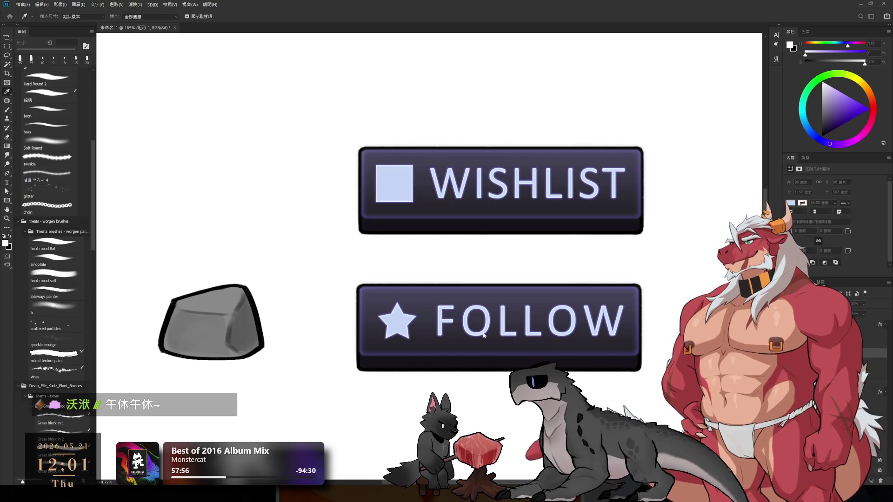
{"action": "key", "text": "u"}
{"action": "key", "text": "u"}
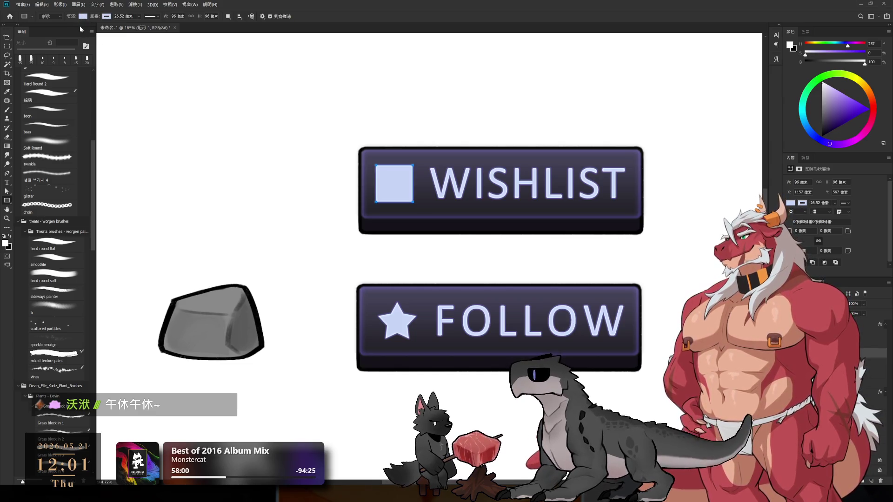
- Make the square a hollow outline, trying 6 and 8 px before a 10 px stroke, then nudge it right
{"action": "key", "text": "ctrl+z"}
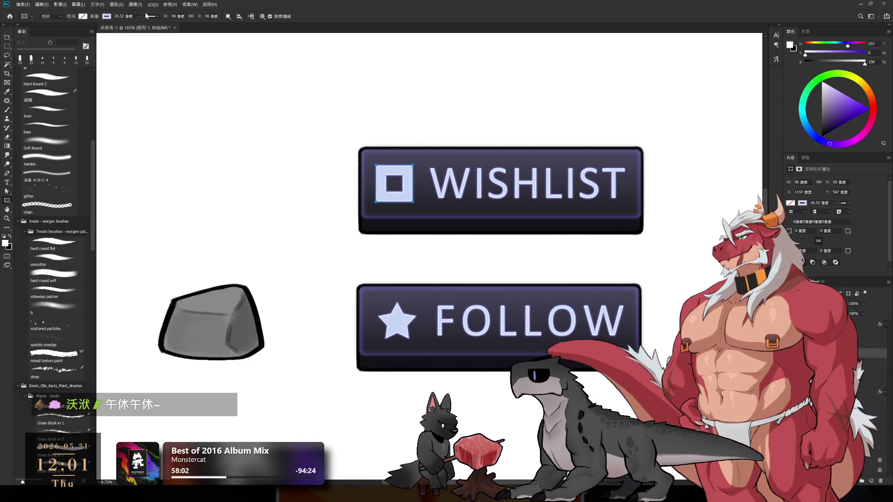
{"action": "key", "text": "ctrl+z"}
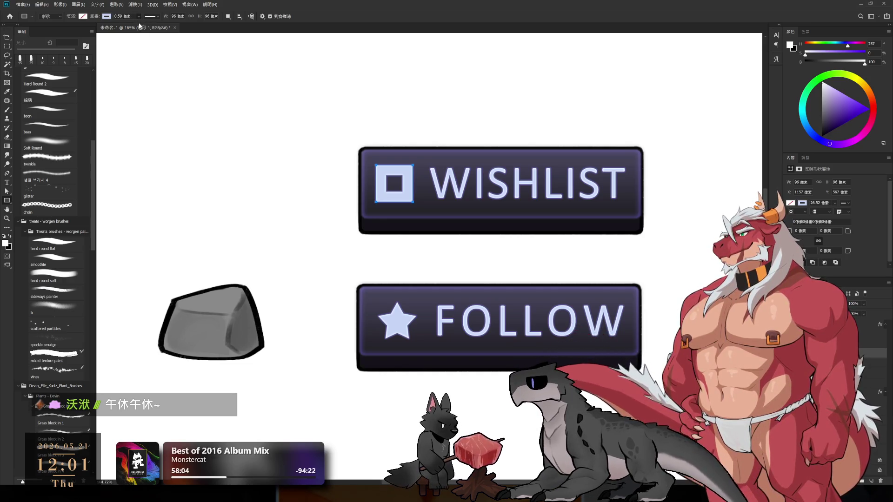
{"action": "key", "text": "ctrl+z"}
{"action": "key", "text": "ctrl+z"}
{"action": "key", "text": "ctrl+shift+z"}
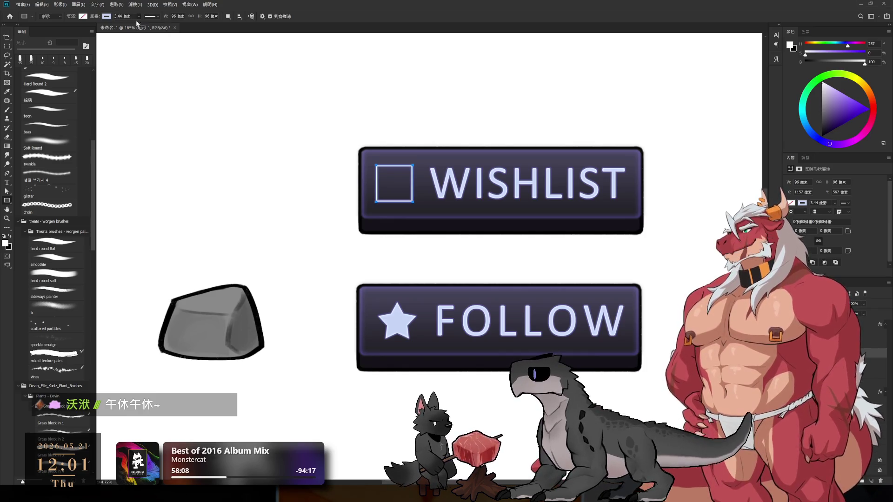
{"action": "left_click", "coordinate": [92, 17]}
{"action": "type", "text": "6"}
{"action": "key", "text": "Return"}
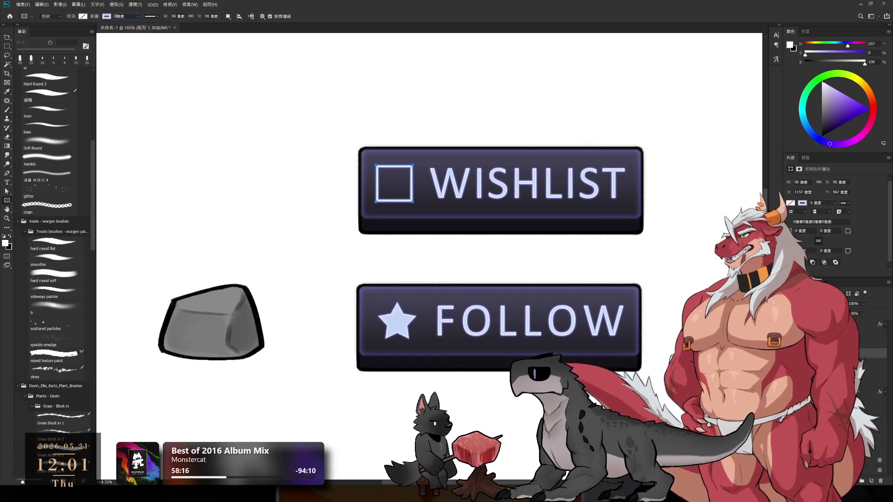
{"action": "type", "text": "8"}
{"action": "key", "text": "Return"}
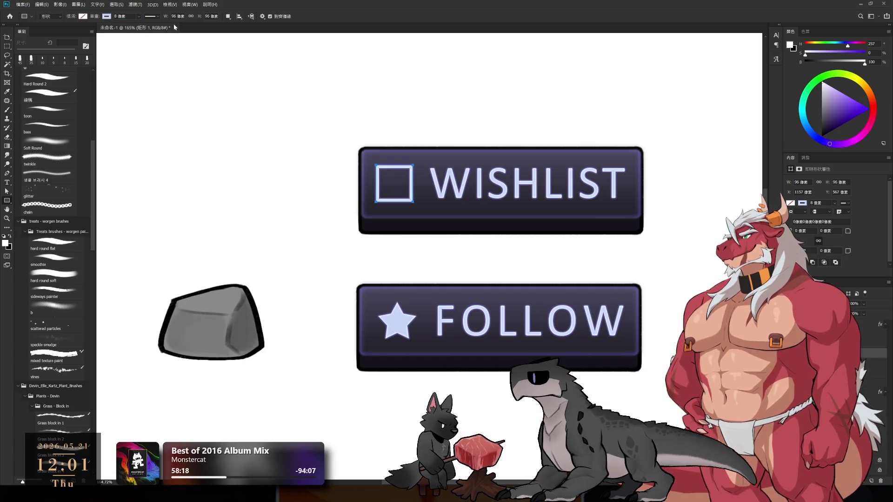
{"action": "type", "text": "10"}
{"action": "key", "text": "Return"}
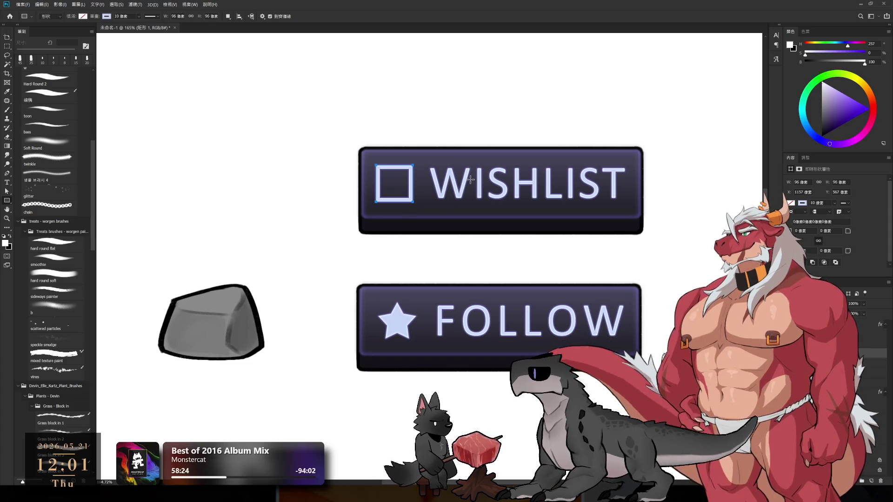
{"action": "key", "text": "l"}
{"action": "left_click_drag", "start_coordinate": [405, 199], "coordinate": [411, 199]}
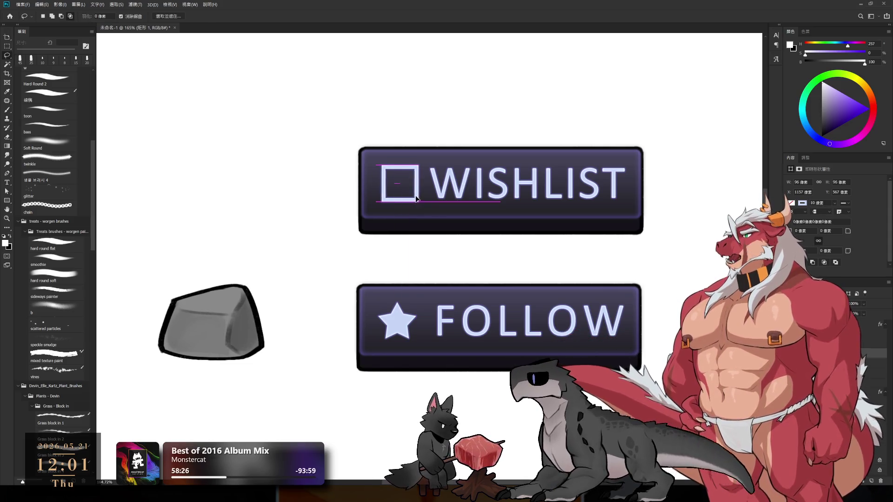
- Shift the WISHLIST text right and swap the FOLLOW star for a copy of the square
{"action": "scroll", "coordinate": [481, 200], "scroll_direction": "down", "scroll_amount": 5}
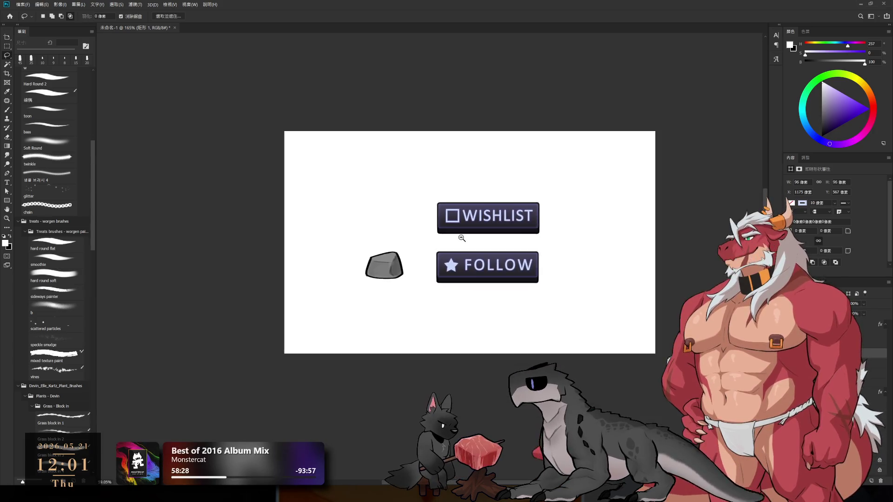
{"action": "scroll", "coordinate": [485, 221], "scroll_direction": "up", "scroll_amount": 4}
{"action": "left_click_drag", "start_coordinate": [480, 219], "coordinate": [484, 215]}
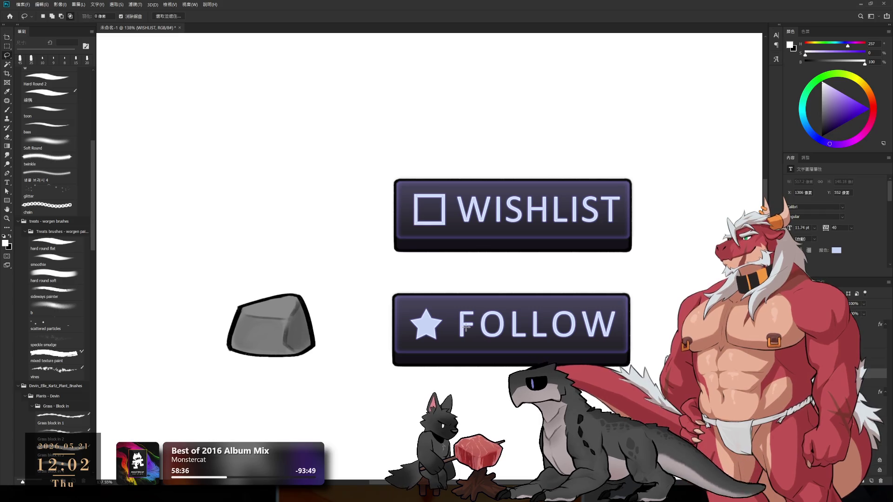
{"action": "left_click", "coordinate": [425, 325], "text": "ctrl"}
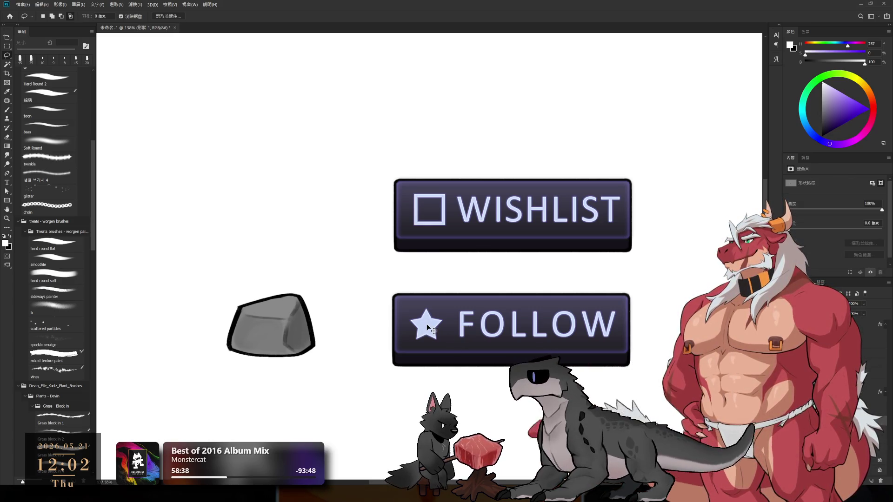
{"action": "key", "text": "Delete"}
{"action": "left_click_drag", "start_coordinate": [447, 222], "coordinate": [447, 338]}
- Select the WISHLIST text and put it into free transform
{"action": "scroll", "coordinate": [606, 324], "scroll_direction": "down", "scroll_amount": 5}
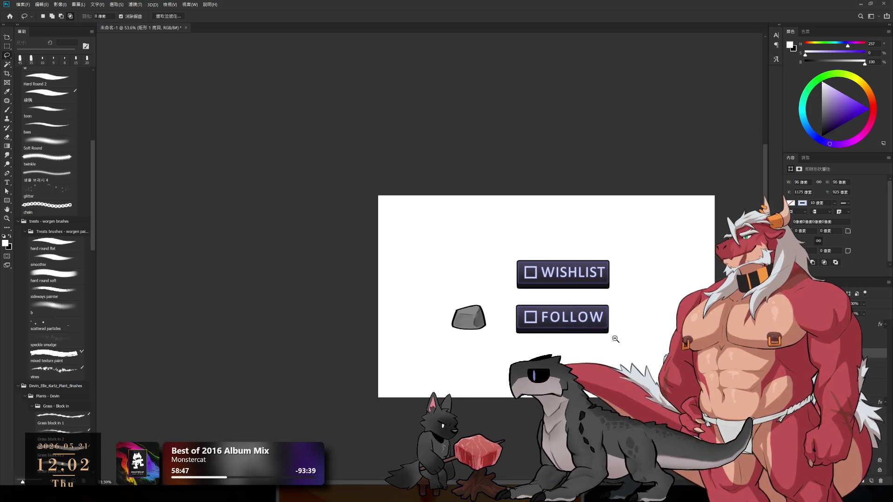
{"action": "scroll", "coordinate": [605, 282], "scroll_direction": "up", "scroll_amount": 5}
{"action": "left_click", "coordinate": [600, 277], "text": "ctrl"}
{"action": "key", "text": "ctrl+t"}
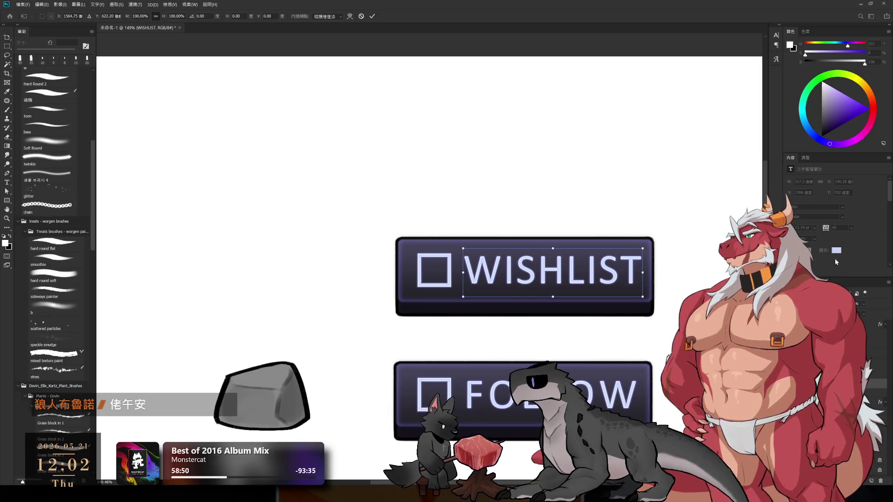
- Commit the WISHLIST transform and set the WISHLIST label's tracking to 0
{"action": "key", "text": "Return"}
{"action": "key", "text": "l"}
{"action": "left_click", "coordinate": [634, 283], "text": "ctrl"}
{"action": "left_click", "coordinate": [639, 276], "text": "ctrl"}
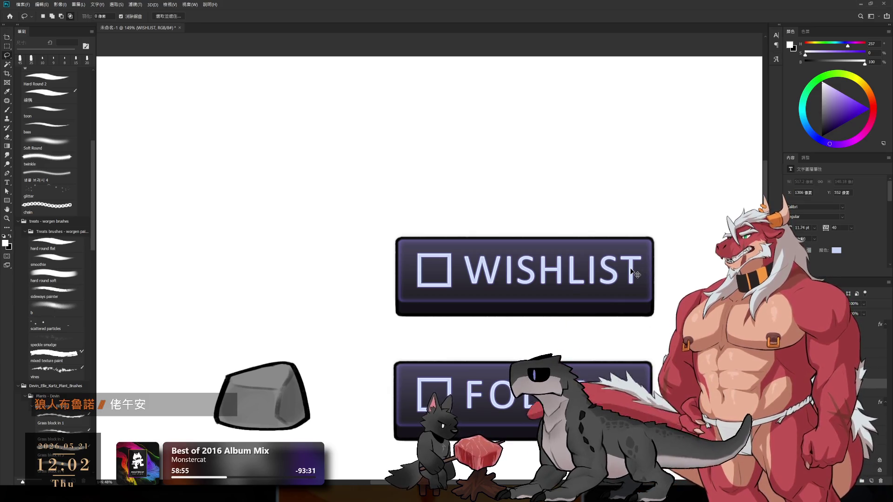
{"action": "double_click", "coordinate": [835, 228]}
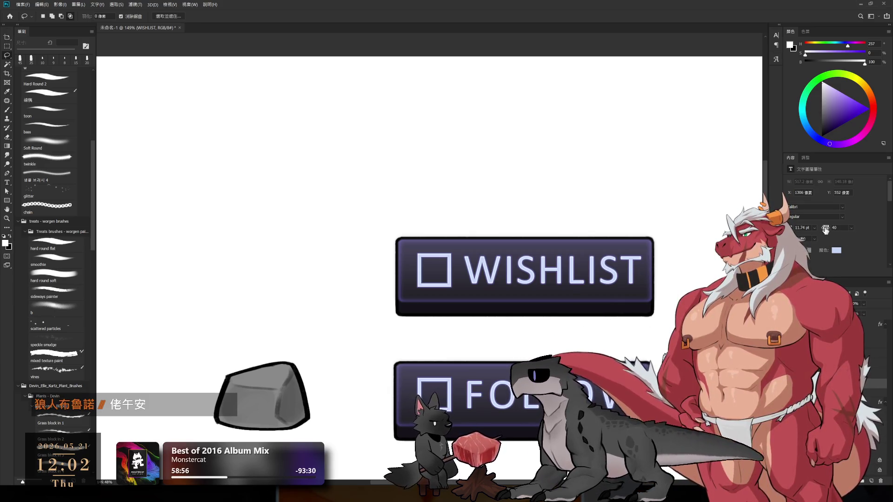
{"action": "type", "text": "0"}
{"action": "key", "text": "Return"}
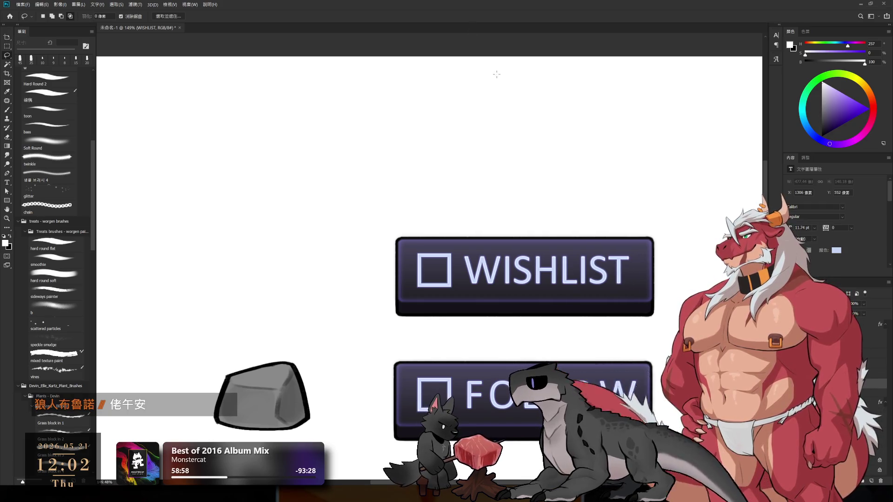
- Set the FOLLOW label's tracking to 40 and recentre the view on the buttons
{"action": "scroll", "coordinate": [590, 269], "scroll_direction": "down", "scroll_amount": 2}
{"action": "scroll", "coordinate": [589, 270], "scroll_direction": "up", "scroll_amount": 3}
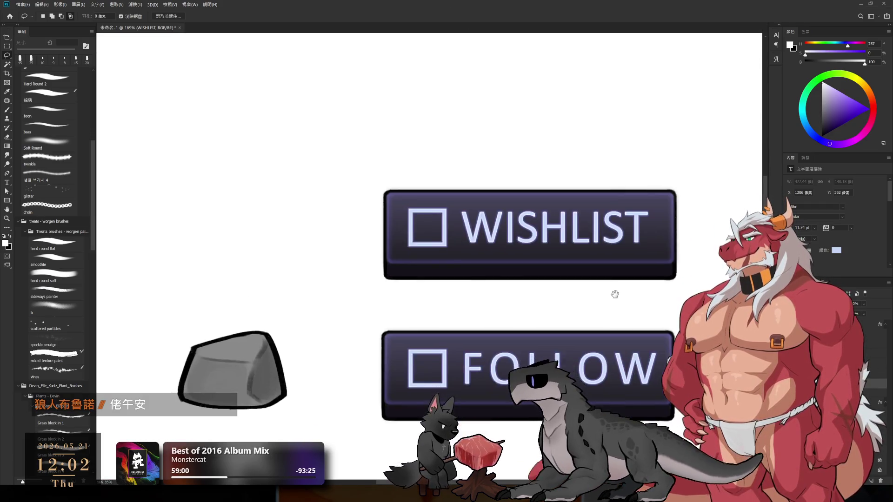
{"action": "scroll", "coordinate": [605, 284], "scroll_direction": "down", "scroll_amount": 3}
{"action": "left_click", "coordinate": [646, 347], "text": "ctrl"}
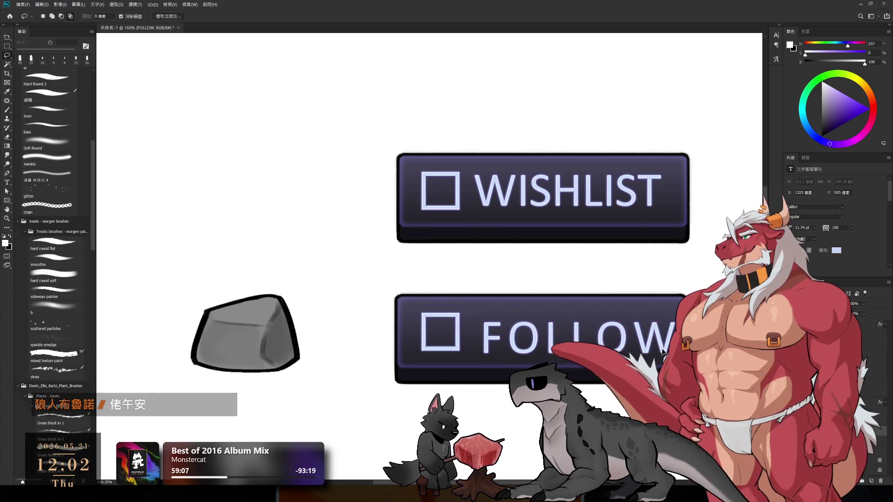
{"action": "left_click_drag", "start_coordinate": [825, 228], "coordinate": [826, 227]}
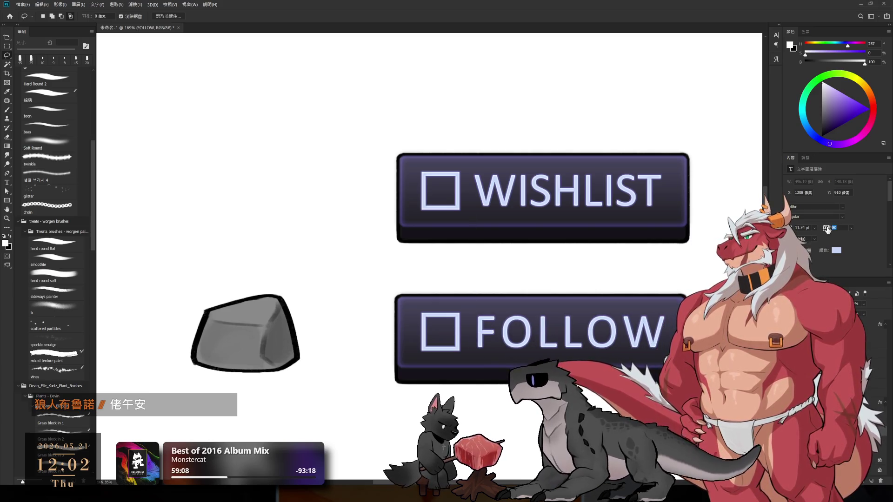
{"action": "type", "text": "40"}
{"action": "key", "text": "Return"}
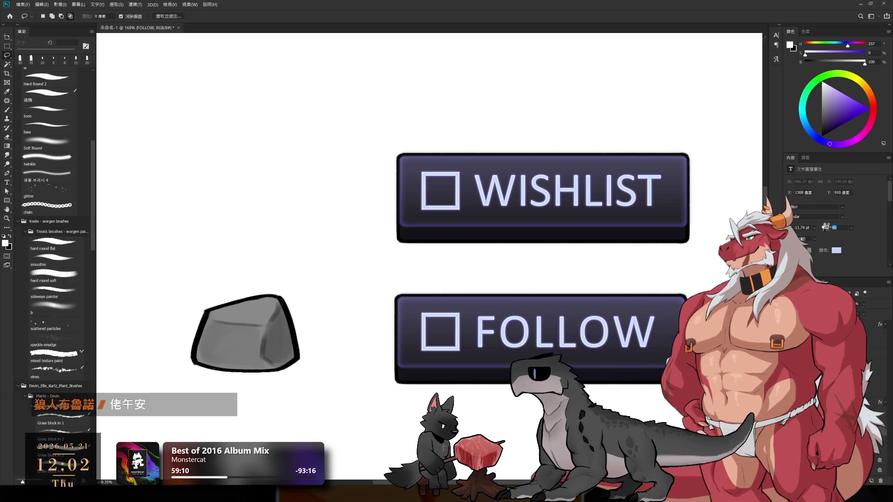
{"action": "left_click_drag", "start_coordinate": [598, 348], "coordinate": [522, 315]}
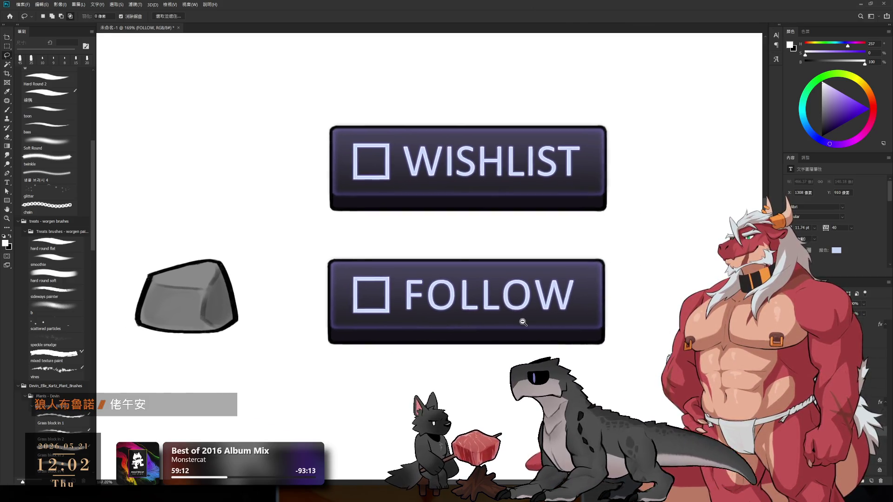
{"action": "scroll", "coordinate": [522, 315], "scroll_direction": "up", "scroll_amount": 1}
{"action": "scroll", "coordinate": [573, 362], "scroll_direction": "down", "scroll_amount": 1}
{"action": "left_click_drag", "start_coordinate": [581, 372], "coordinate": [596, 354]}
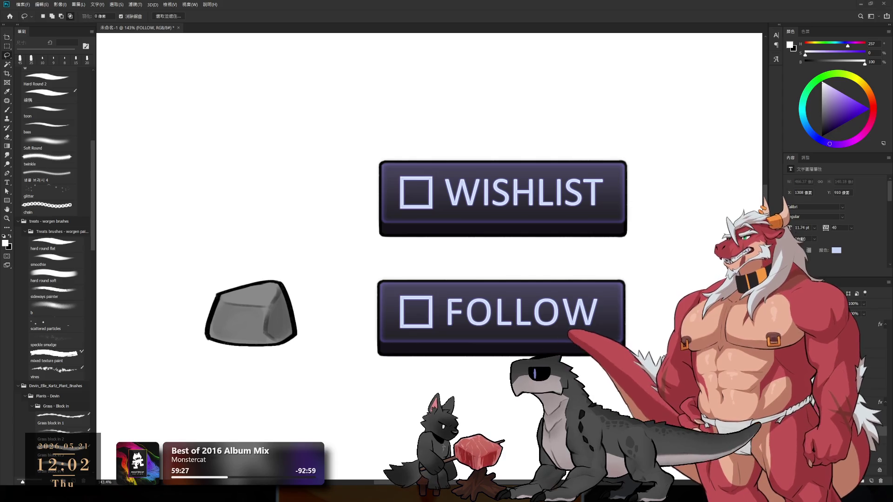
- Group the FOLLOW and WISHLIST text layers, then move the copied square layer beside FOLLOW and group it
{"action": "scroll", "coordinate": [516, 230], "scroll_direction": "down", "scroll_amount": 2}
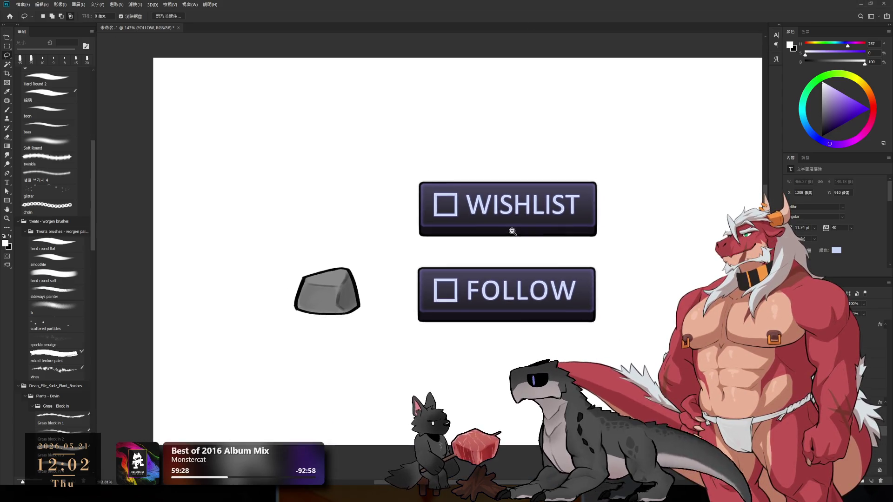
{"action": "scroll", "coordinate": [515, 228], "scroll_direction": "up", "scroll_amount": 1}
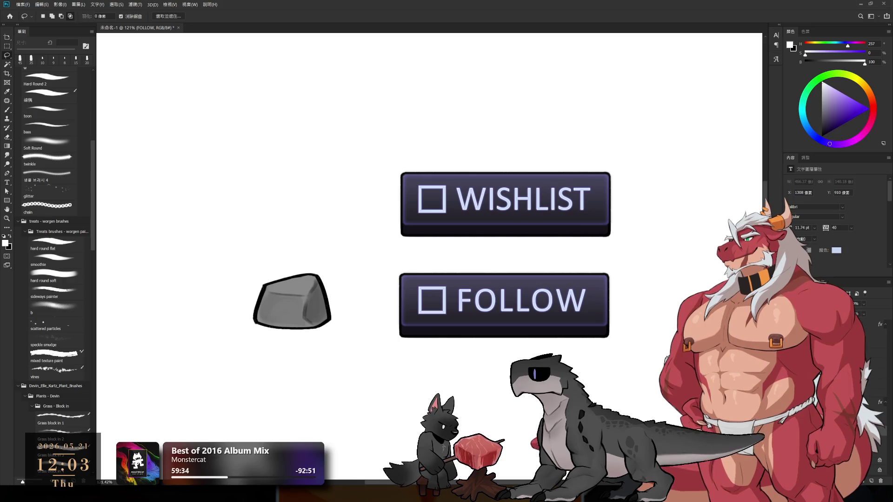
{"action": "key", "text": "ctrl+g"}
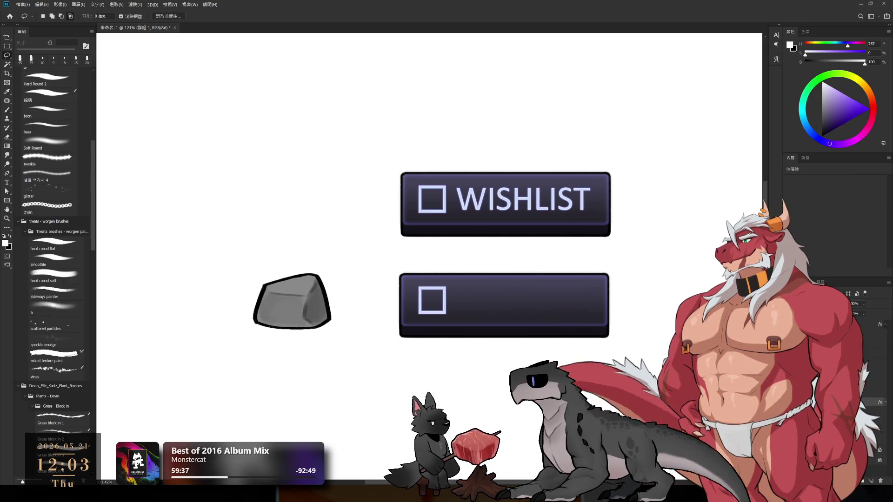
{"action": "key", "text": "alt+bracketleft"}
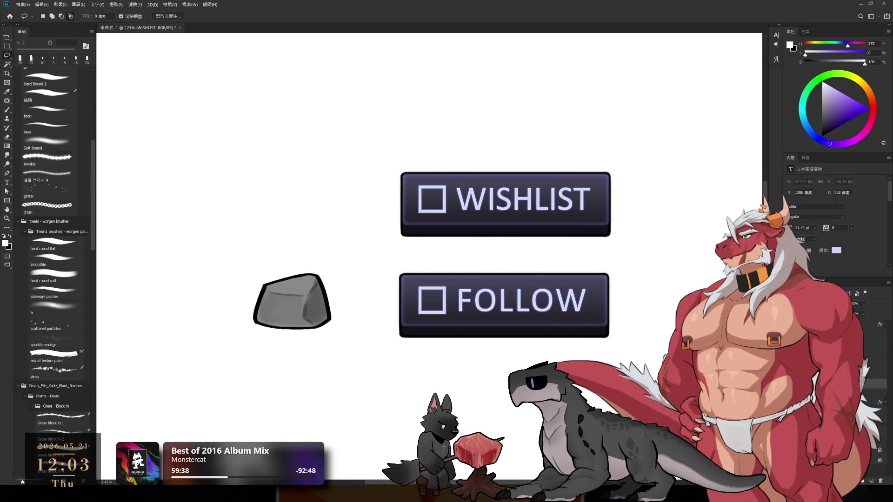
{"action": "key", "text": "ctrl+g"}
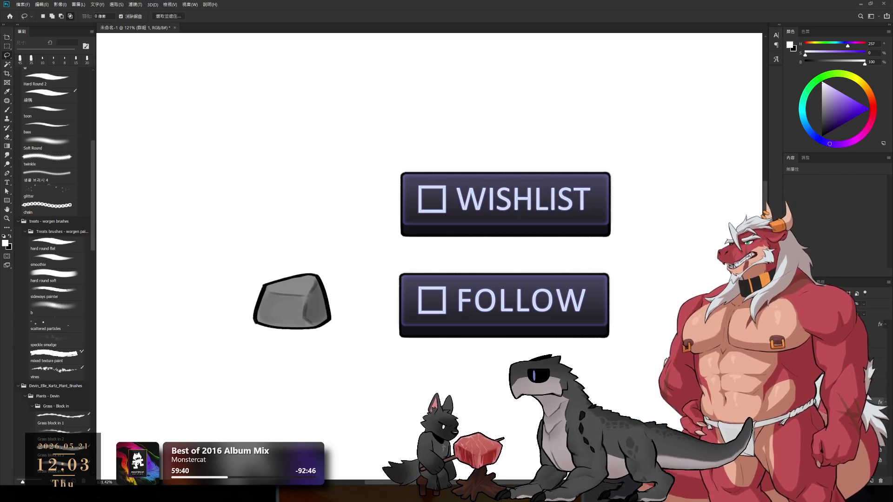
{"action": "left_click", "coordinate": [447, 213], "text": "ctrl"}
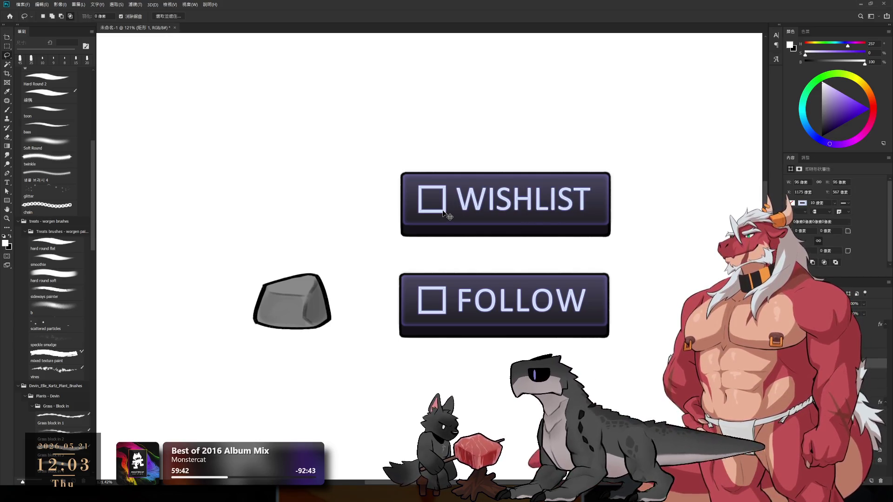
{"action": "left_click_drag", "start_coordinate": [447, 301], "coordinate": [448, 301]}
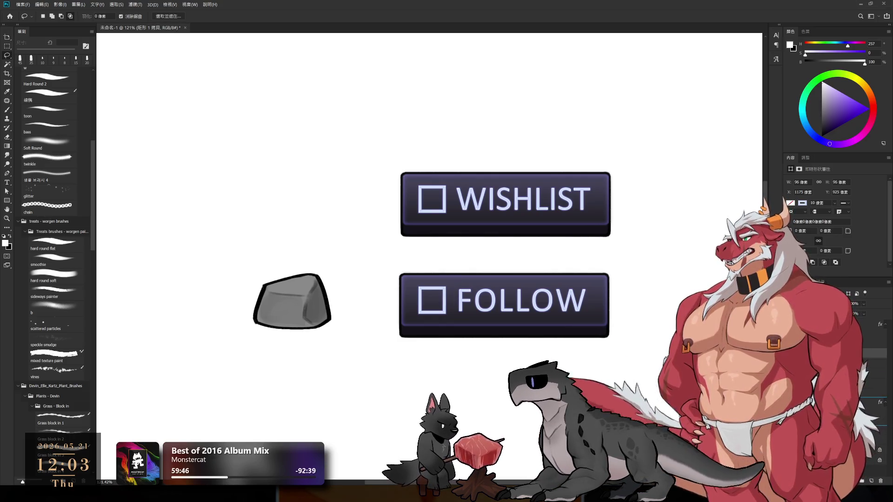
{"action": "key", "text": "ctrl+g"}
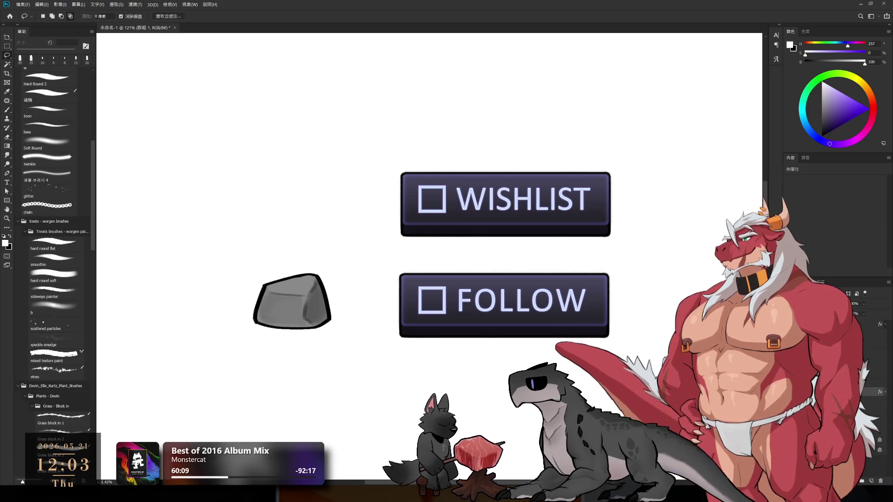
{"action": "left_click", "coordinate": [444, 310]}
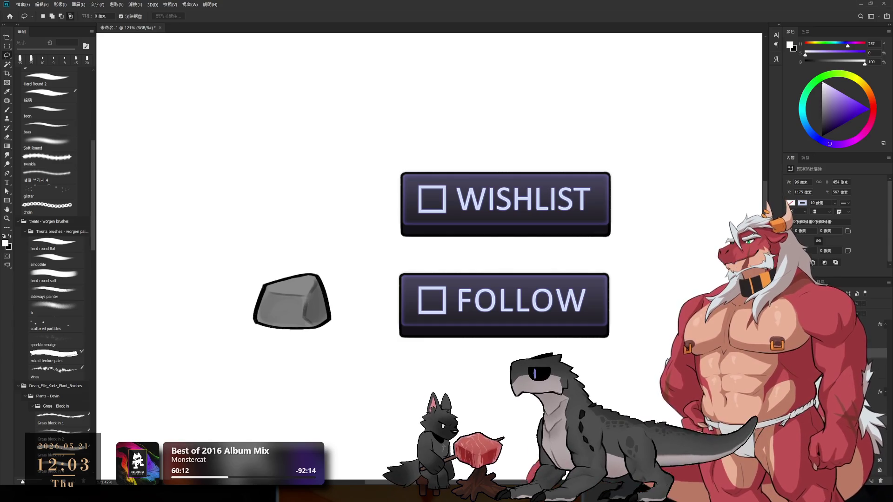
- Slide the FOLLOW text slightly left within its button
{"action": "scroll", "coordinate": [576, 316], "scroll_direction": "down", "scroll_amount": 5}
{"action": "scroll", "coordinate": [553, 309], "scroll_direction": "up", "scroll_amount": 5}
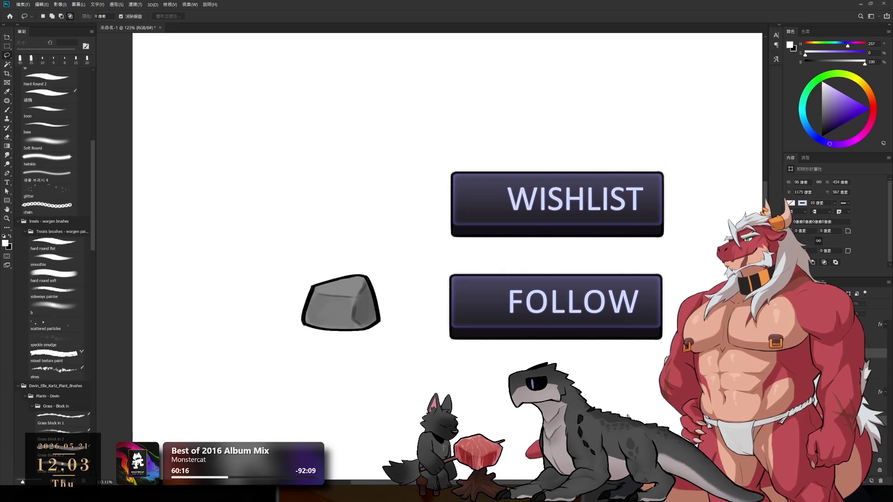
{"action": "left_click", "coordinate": [578, 308], "text": "ctrl"}
{"action": "left_click_drag", "start_coordinate": [572, 307], "coordinate": [557, 312]}
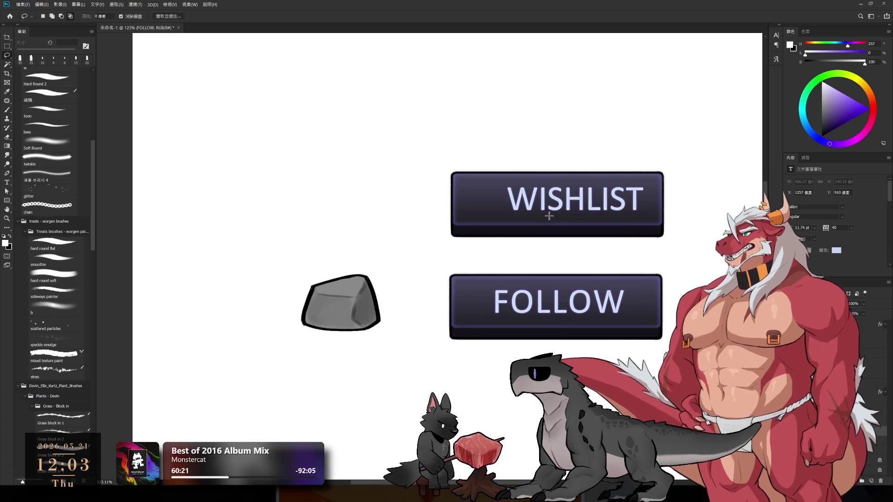
- Drag the WISHLIST text so it sits centred in its dark purple button
{"action": "double_click", "coordinate": [533, 209]}
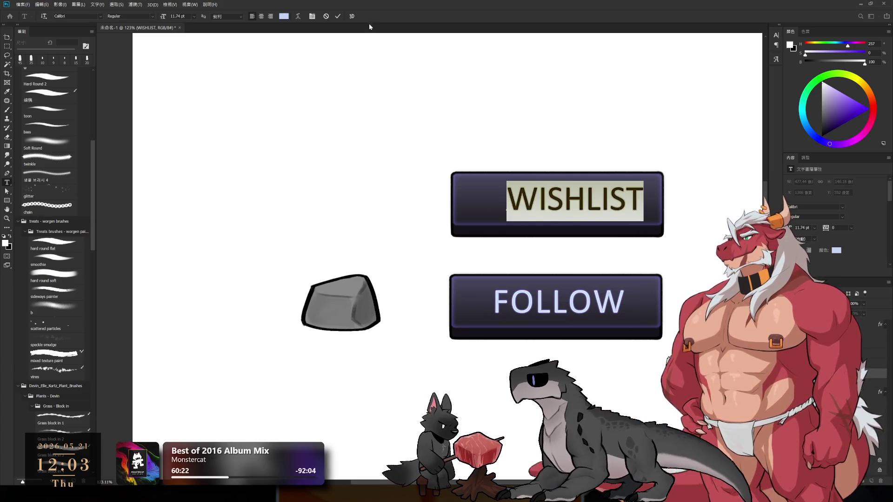
{"action": "left_click", "coordinate": [327, 16]}
{"action": "key", "text": "l"}
{"action": "left_click_drag", "start_coordinate": [544, 209], "coordinate": [526, 225]}
{"action": "scroll", "coordinate": [670, 295], "scroll_direction": "down", "scroll_amount": 5}
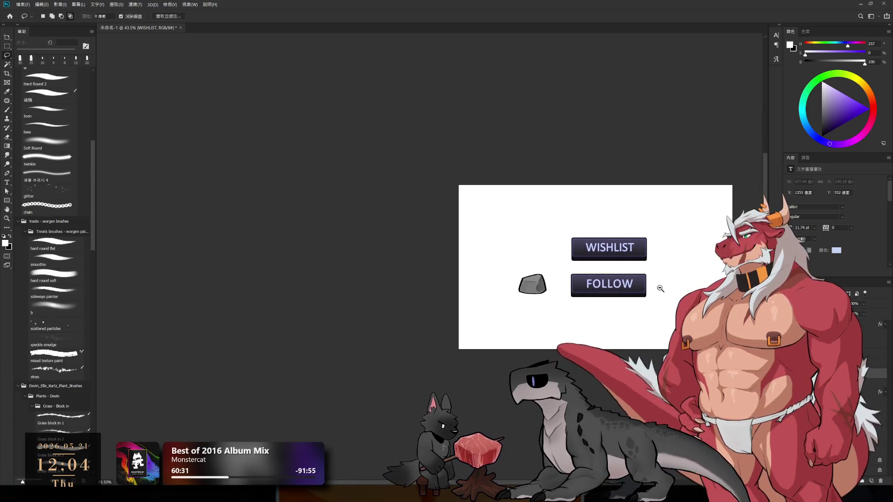
{"action": "scroll", "coordinate": [663, 291], "scroll_direction": "up", "scroll_amount": 4}
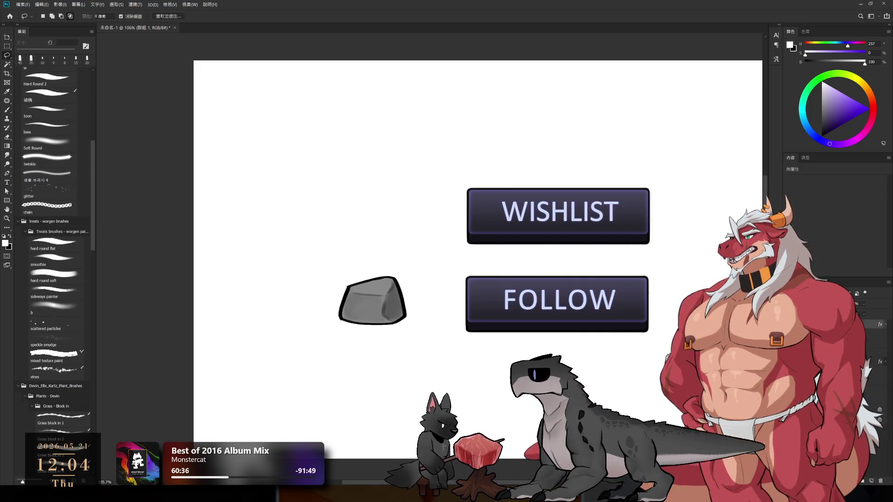
{"action": "left_click", "coordinate": [622, 227]}
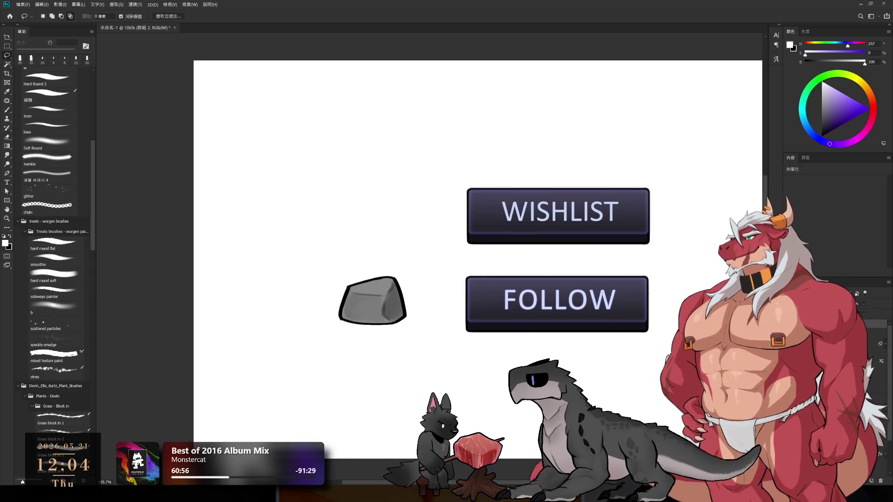
- Move the spare button above the WISHLIST button with a free transform
{"action": "key", "text": "ctrl+t"}
{"action": "left_click_drag", "start_coordinate": [594, 263], "coordinate": [501, 253]}
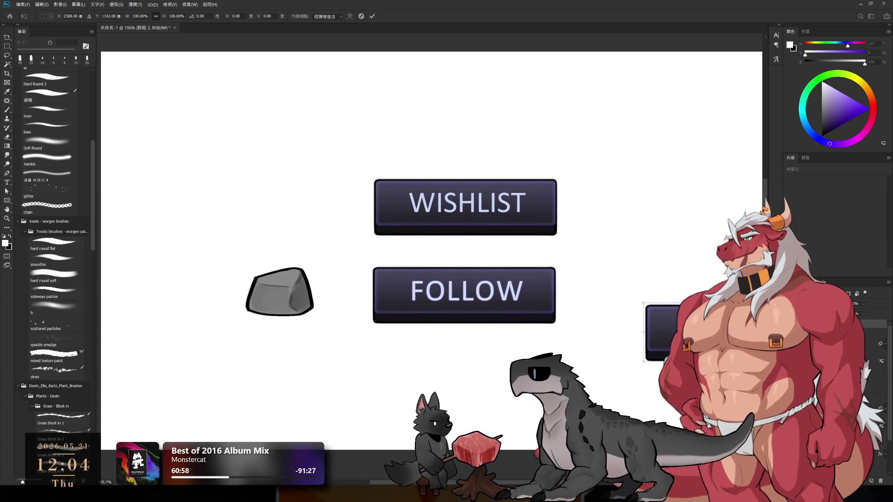
{"action": "mouse_move", "coordinate": [744, 338]}
{"action": "left_mouse_down"}
{"action": "mouse_move", "coordinate": [474, 141]}
{"action": "mouse_move", "coordinate": [594, 269]}
{"action": "left_mouse_up"}
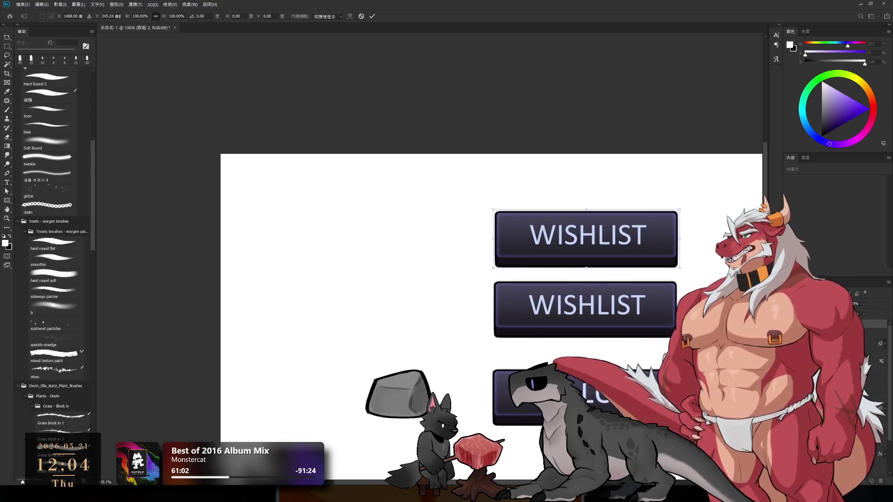
{"action": "key", "text": "Return"}
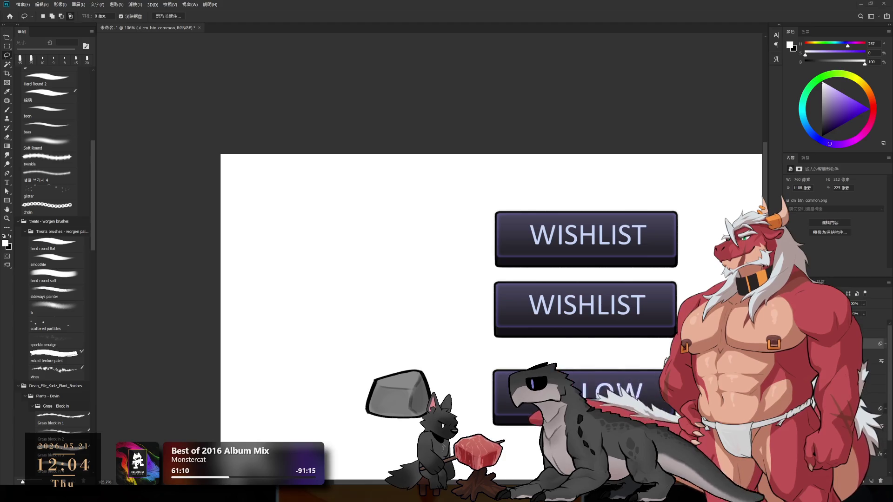
- Nudge the top WISHLIST button slightly down into its final position
{"action": "scroll", "coordinate": [596, 227], "scroll_direction": "up", "scroll_amount": 1}
{"action": "scroll", "coordinate": [596, 228], "scroll_direction": "up", "scroll_amount": 1}
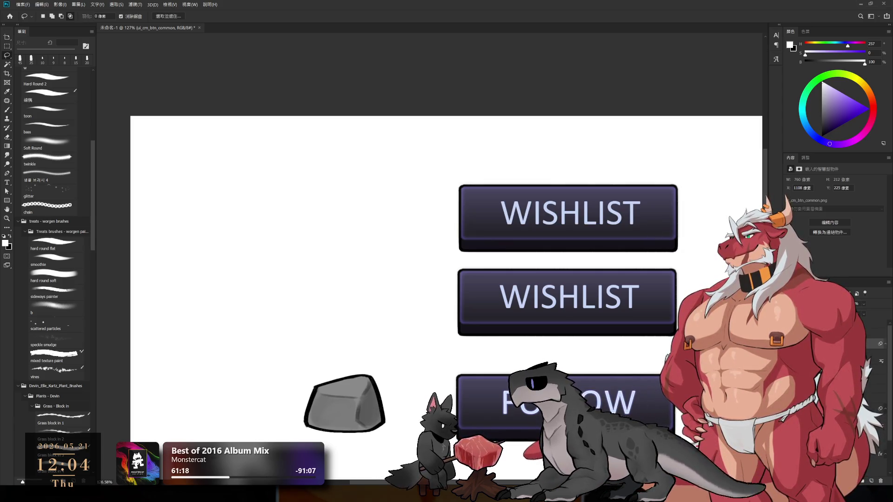
{"action": "left_click", "coordinate": [827, 442]}
{"action": "left_click", "coordinate": [865, 334]}
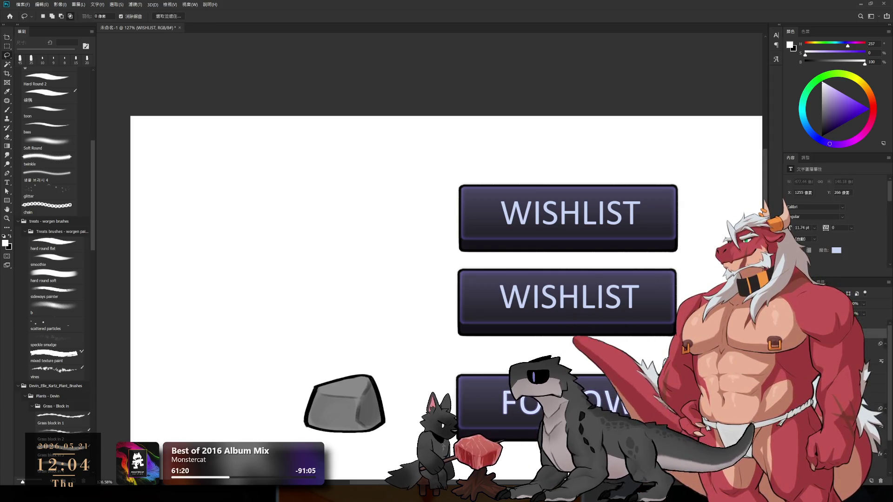
{"action": "left_click", "coordinate": [828, 442]}
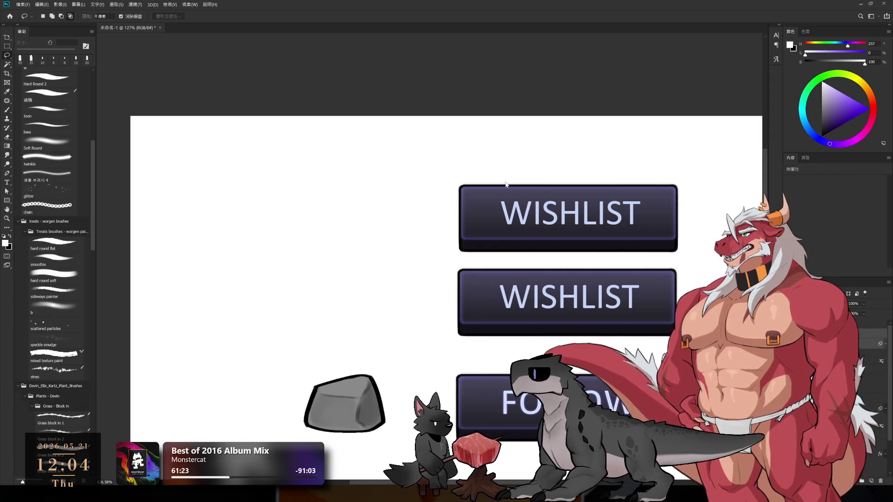
{"action": "scroll", "coordinate": [632, 200], "scroll_direction": "up", "scroll_amount": 1}
{"action": "scroll", "coordinate": [642, 204], "scroll_direction": "up", "scroll_amount": 1}
{"action": "key", "text": "ctrl+t"}
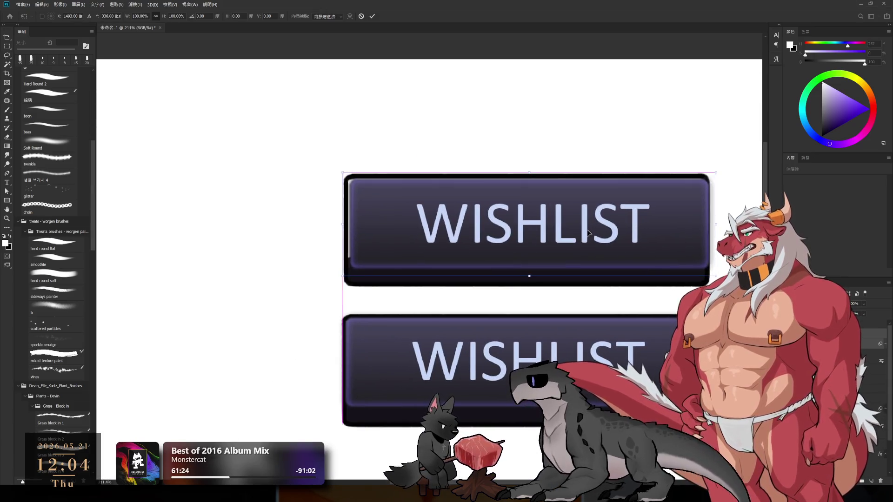
{"action": "left_click_drag", "start_coordinate": [584, 238], "coordinate": [584, 242]}
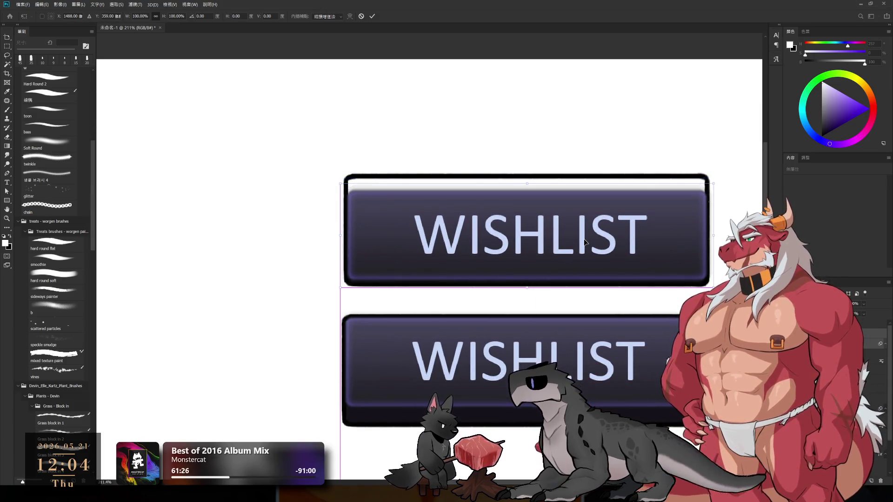
{"action": "key", "text": "Return"}
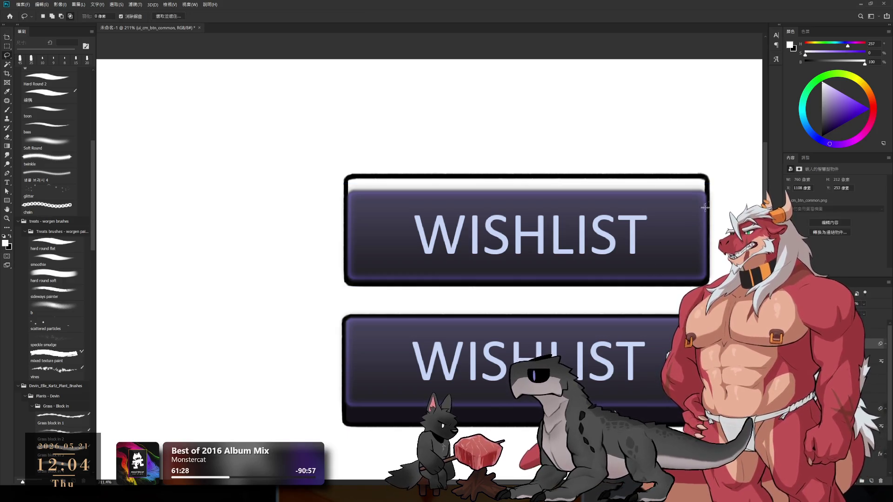
- Erase the hazy strip along the top button's edge, keeping its dark fill layer
{"action": "left_click", "coordinate": [8, 48]}
{"action": "left_click_drag", "start_coordinate": [281, 230], "coordinate": [713, 216]}
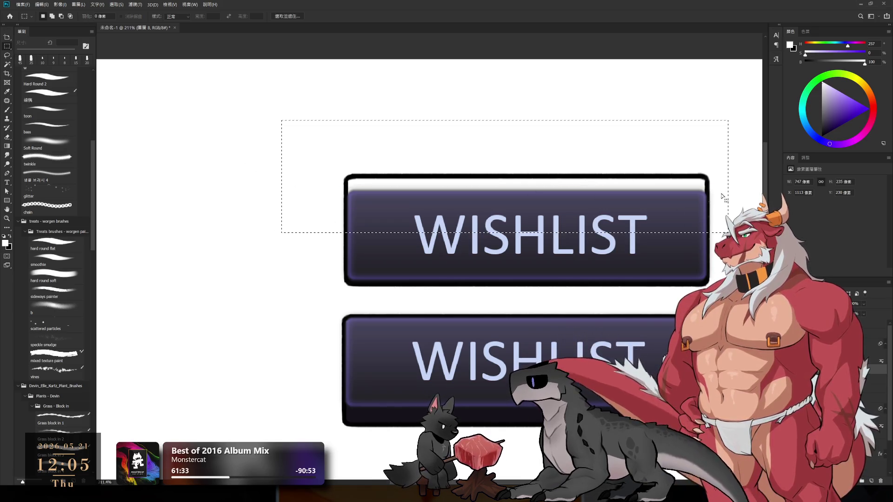
{"action": "key", "text": "Delete"}
{"action": "key", "text": "ctrl+d"}
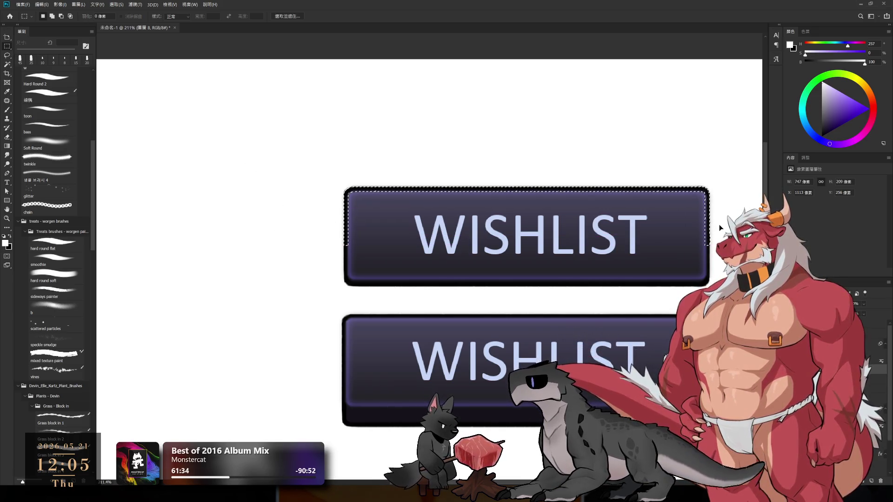
{"action": "scroll", "coordinate": [719, 224], "scroll_direction": "down", "scroll_amount": 3}
{"action": "scroll", "coordinate": [719, 225], "scroll_direction": "up", "scroll_amount": 4}
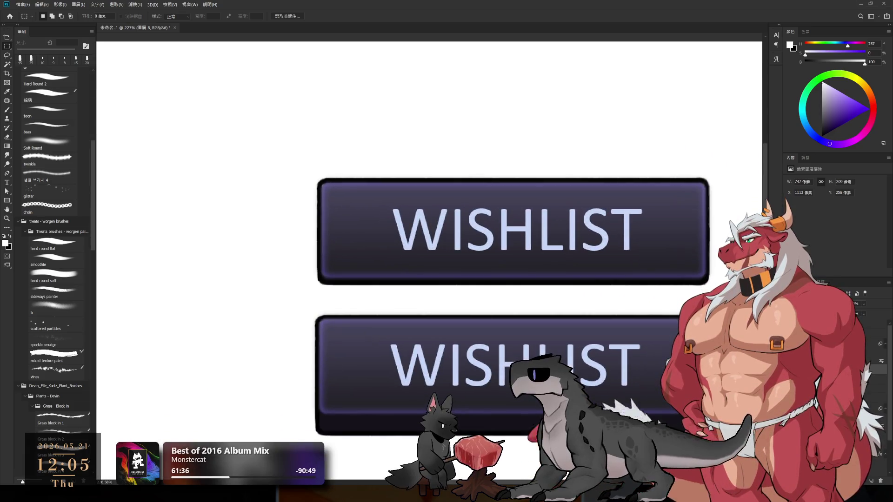
{"action": "key", "text": "Delete"}
{"action": "key", "text": "ctrl+z"}
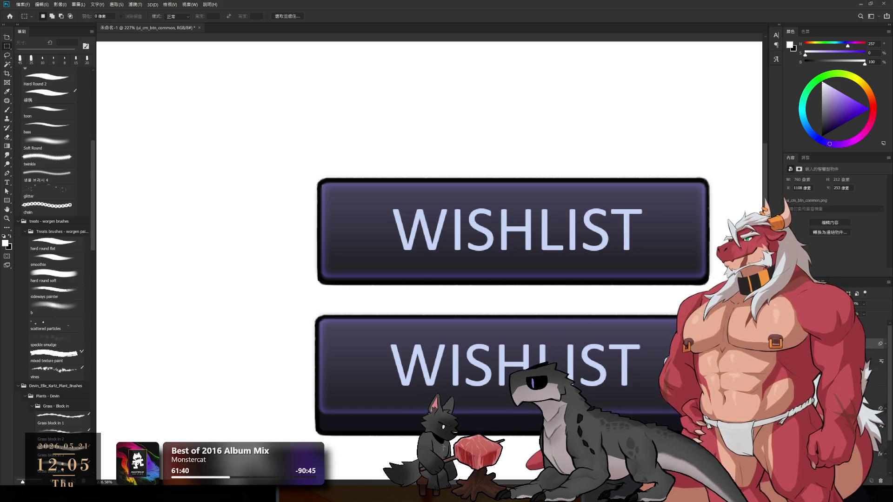
{"action": "key", "text": "ctrl+shift+z"}
{"action": "key", "text": "ctrl+z"}
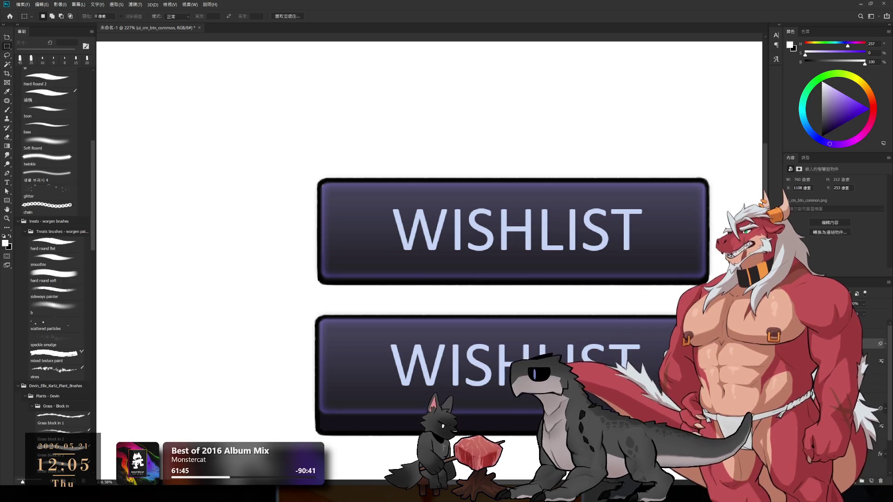
- Brighten the buttons with the Curves adjustment layer
{"action": "left_click", "coordinate": [871, 391]}
{"action": "left_click_drag", "start_coordinate": [840, 233], "coordinate": [811, 265]}
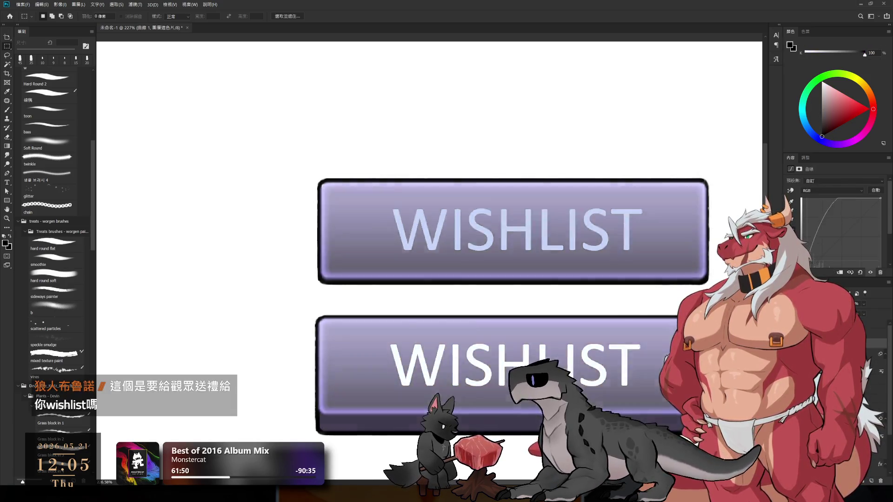
{"action": "key", "text": "ctrl+z"}
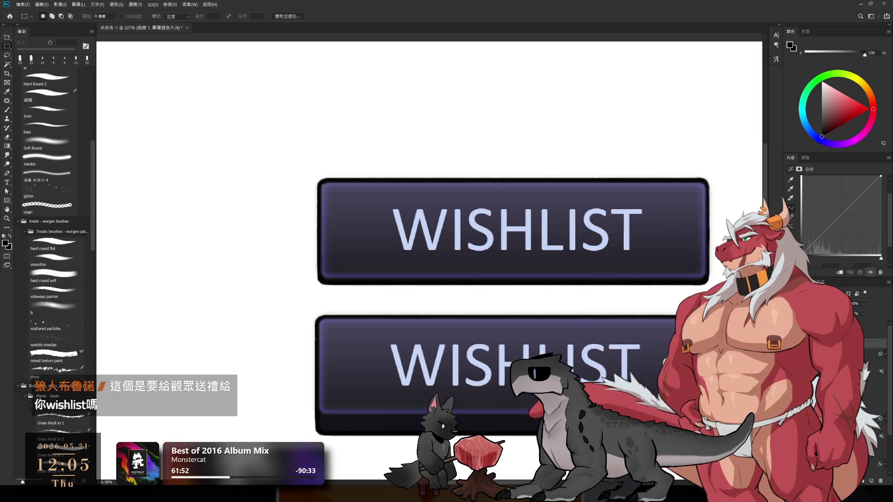
{"action": "key", "text": "ctrl+shift+z"}
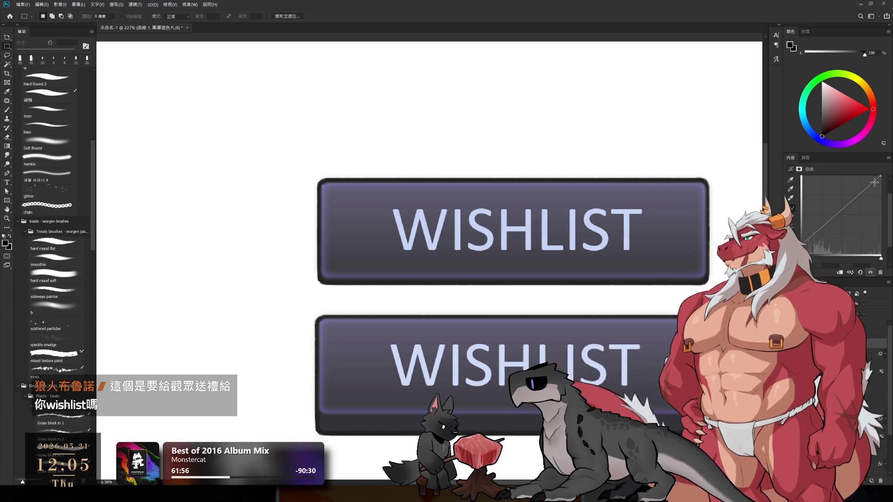
{"action": "left_click_drag", "start_coordinate": [879, 177], "coordinate": [880, 176]}
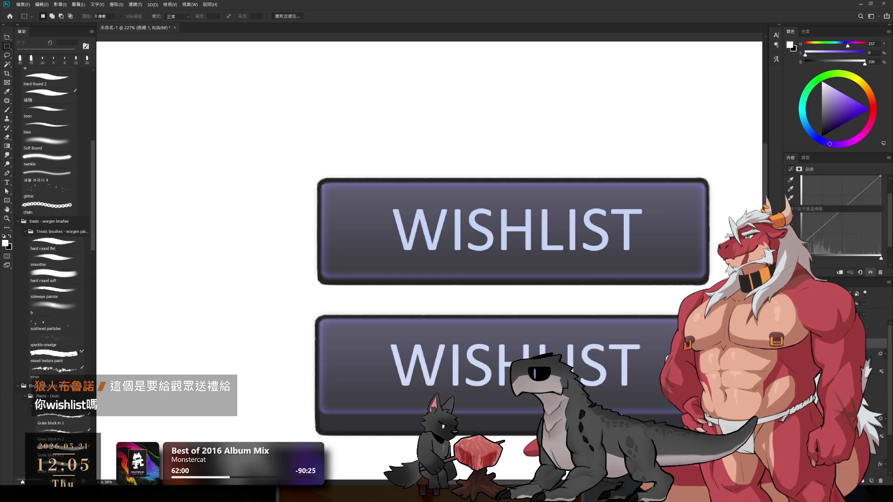
- Raise saturation in a Hue/Saturation adjustment to tint the WISHLIST buttons purple
{"action": "key", "text": "alt+bracketleft"}
{"action": "key", "text": "alt+bracketleft"}
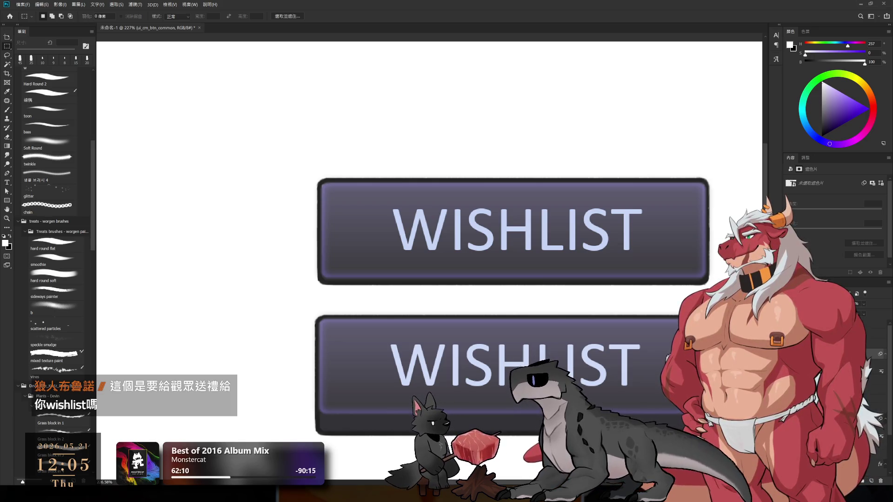
{"action": "key", "text": "alt+bracketleft"}
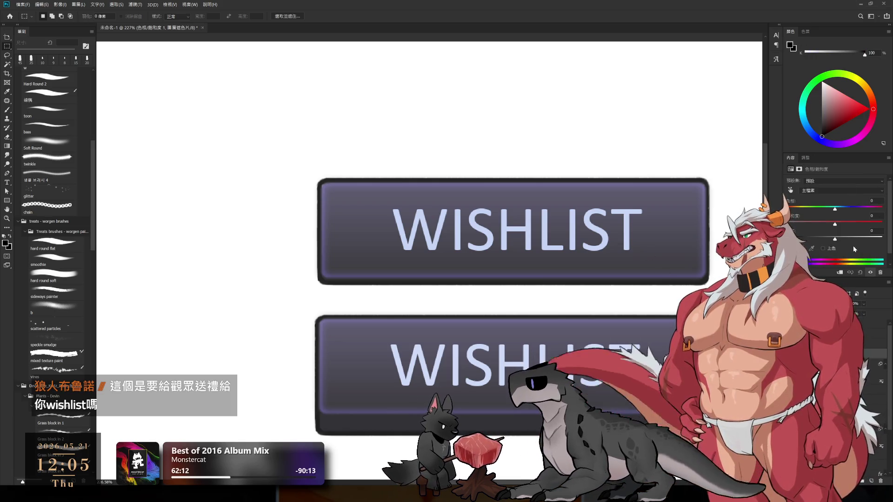
{"action": "mouse_move", "coordinate": [834, 224]}
{"action": "left_mouse_down"}
{"action": "mouse_move", "coordinate": [863, 224]}
{"action": "mouse_move", "coordinate": [827, 239]}
{"action": "left_mouse_up"}
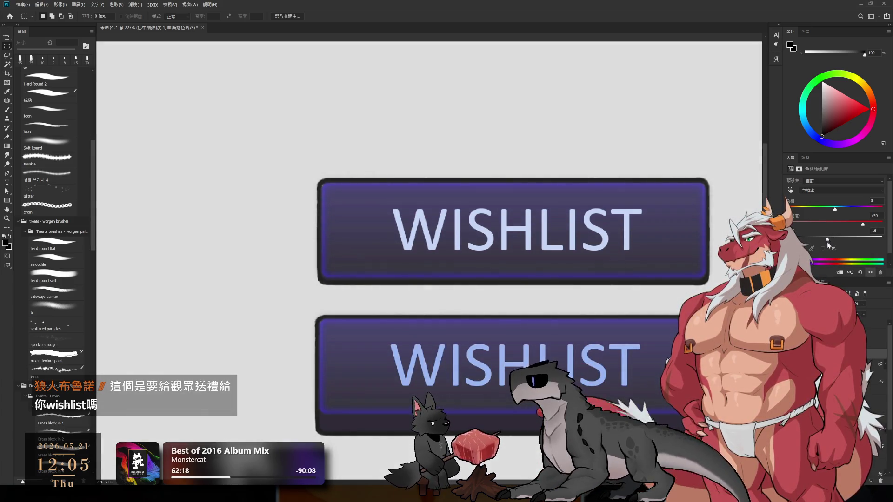
{"action": "left_click", "coordinate": [828, 343]}
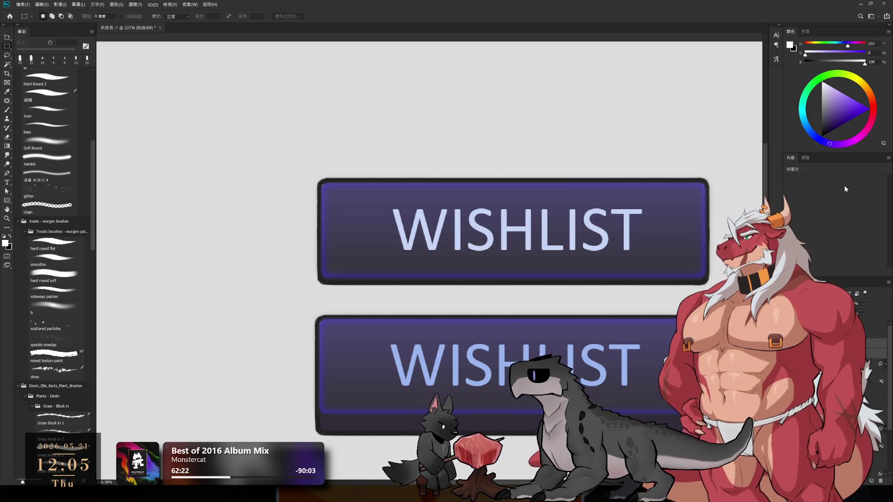
{"action": "key", "text": "ctrl+z"}
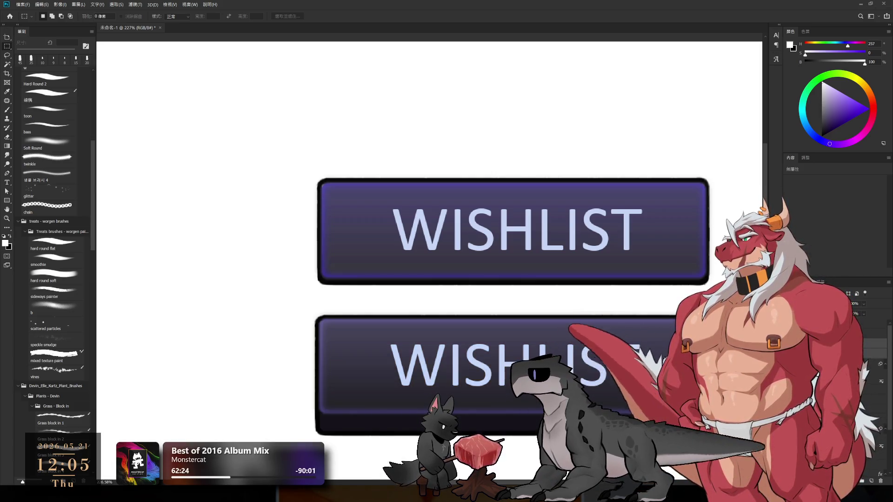
{"action": "key", "text": "ctrl+z"}
{"action": "key", "text": "ctrl+z"}
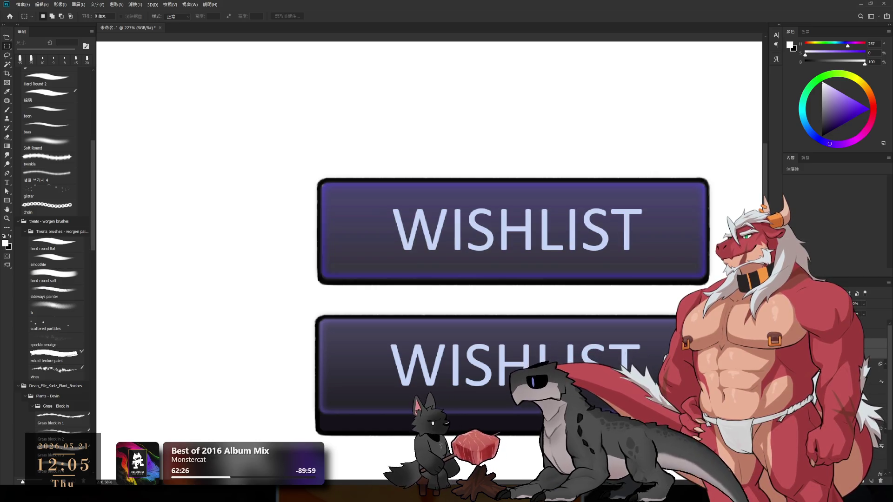
{"action": "key", "text": "ctrl+z"}
- Add a Curves S-curve to boost the top WISHLIST button's contrast
{"action": "scroll", "coordinate": [598, 321], "scroll_direction": "down", "scroll_amount": 1}
{"action": "scroll", "coordinate": [598, 320], "scroll_direction": "down", "scroll_amount": 3}
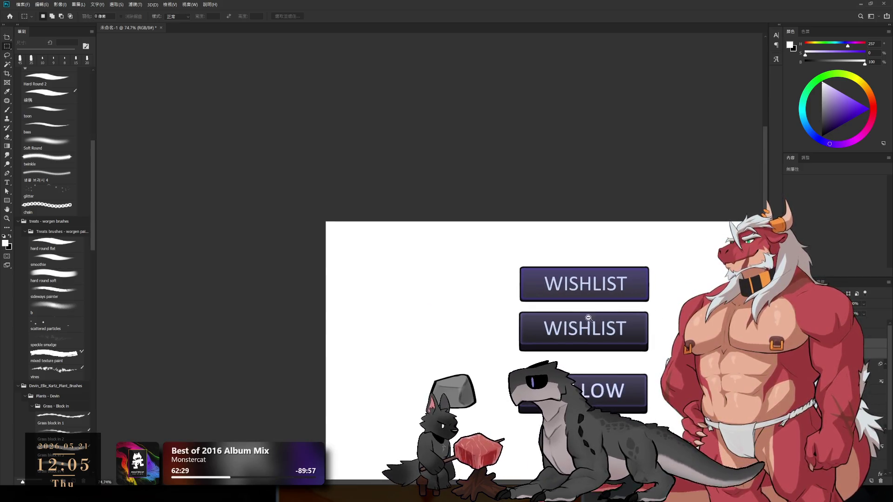
{"action": "scroll", "coordinate": [598, 321], "scroll_direction": "up", "scroll_amount": 2}
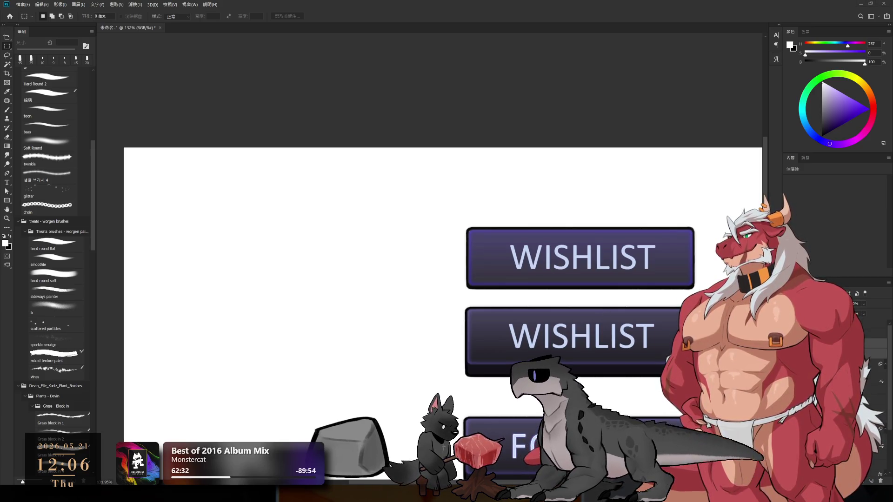
{"action": "scroll", "coordinate": [658, 210], "scroll_direction": "down", "scroll_amount": 1}
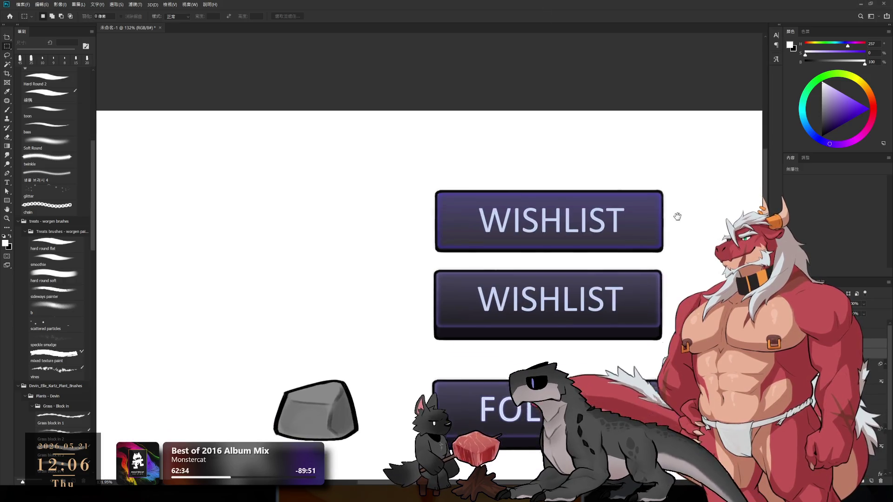
{"action": "scroll", "coordinate": [658, 210], "scroll_direction": "up", "scroll_amount": 3}
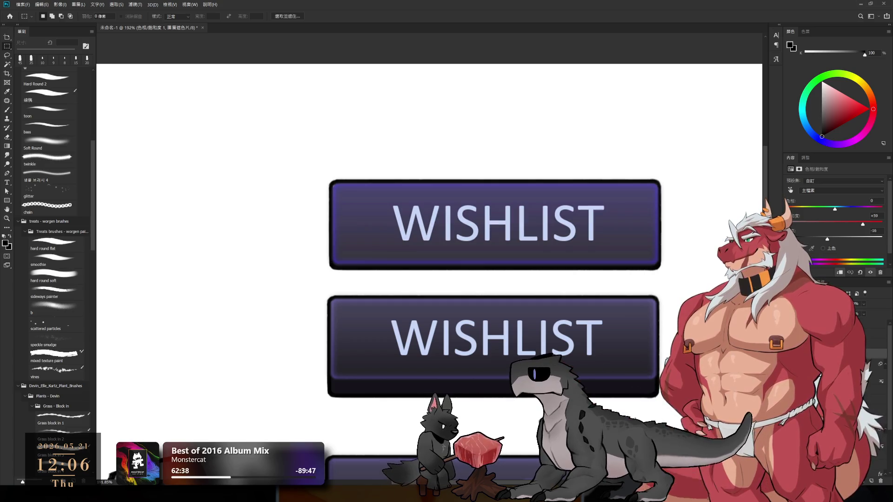
{"action": "key", "text": "alt+bracketleft"}
{"action": "key", "text": "ctrl+m"}
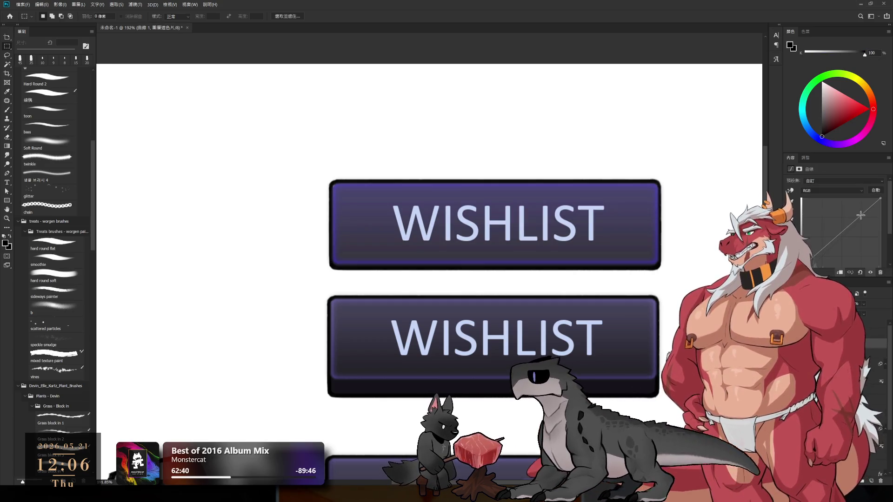
{"action": "left_click_drag", "start_coordinate": [840, 219], "coordinate": [840, 210]}
{"action": "left_click_drag", "start_coordinate": [816, 241], "coordinate": [809, 247]}
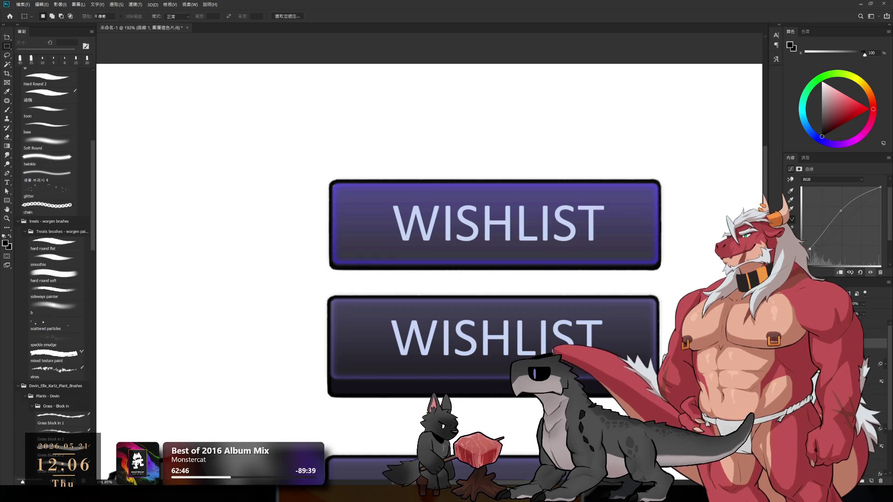
- Lower saturation and tweak lightness in Hue/Saturation for a muted greyish lavender
{"action": "key", "text": "alt+bracketright"}
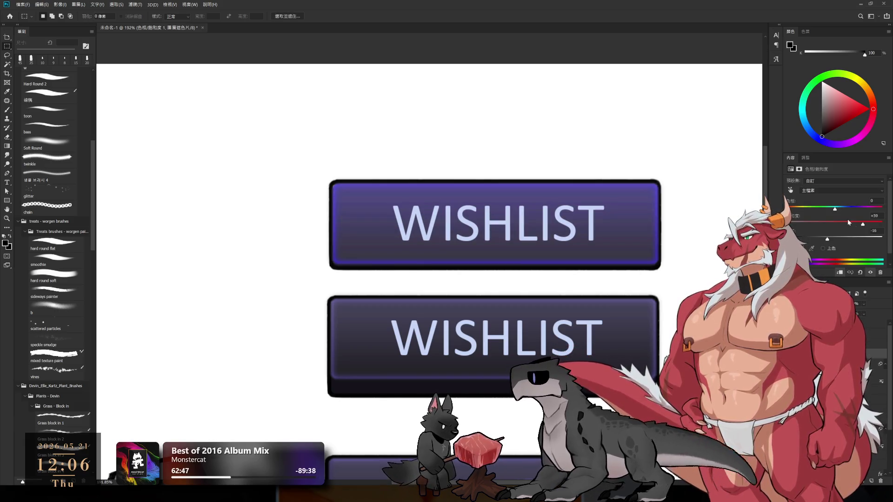
{"action": "left_click", "coordinate": [850, 223]}
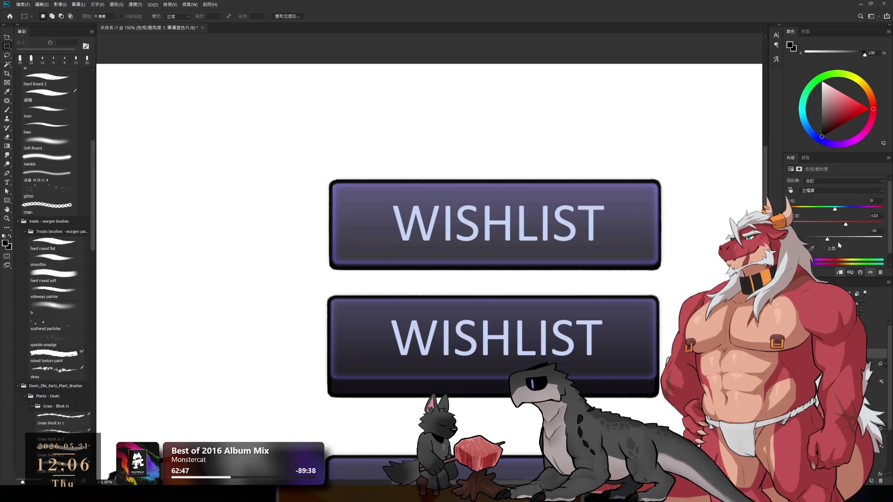
{"action": "mouse_move", "coordinate": [829, 241]}
{"action": "left_mouse_down"}
{"action": "mouse_move", "coordinate": [798, 238]}
{"action": "mouse_move", "coordinate": [826, 239]}
{"action": "left_mouse_up"}
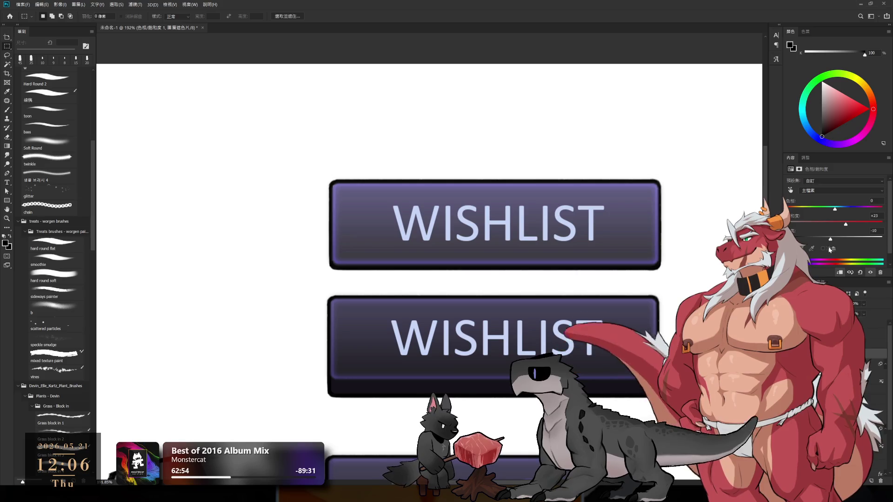
{"action": "left_click", "coordinate": [864, 345]}
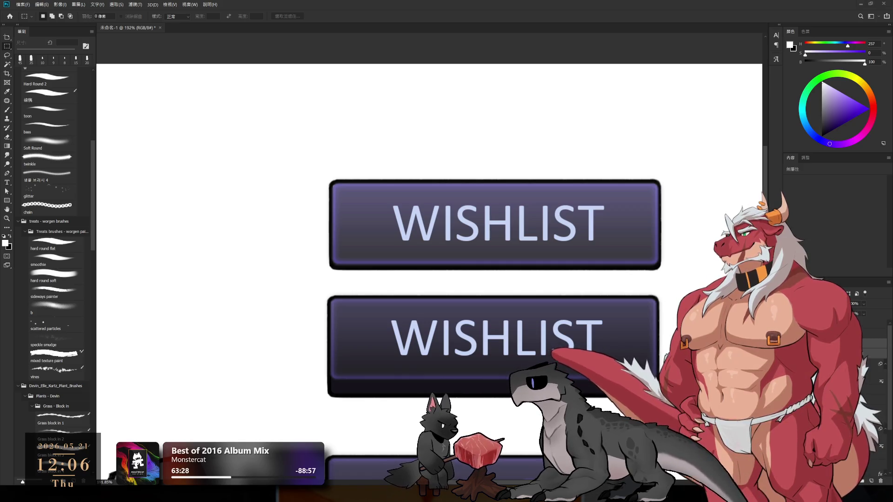
- Darken the ui_cm_btn_common button's fill and zoom out to 145% to show FOLLOW
{"action": "left_click", "coordinate": [630, 240], "text": "ctrl"}
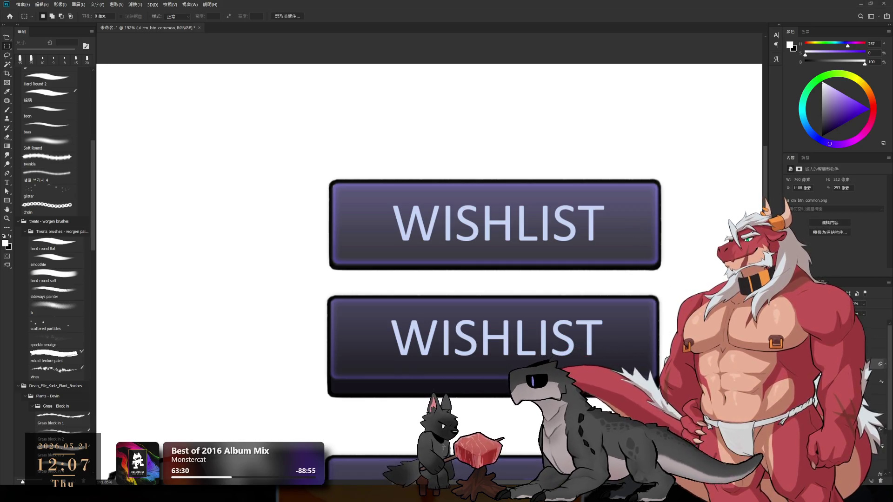
{"action": "key", "text": "ctrl+z"}
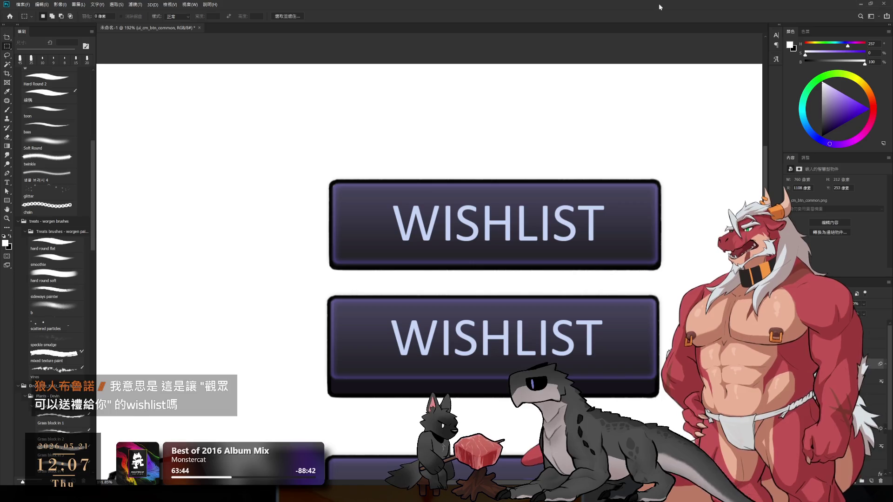
{"action": "scroll", "coordinate": [539, 242], "scroll_direction": "down", "scroll_amount": 1}
{"action": "scroll", "coordinate": [539, 242], "scroll_direction": "down", "scroll_amount": 1}
{"action": "scroll", "coordinate": [539, 241], "scroll_direction": "down", "scroll_amount": 1}
{"action": "scroll", "coordinate": [546, 253], "scroll_direction": "down", "scroll_amount": 2}
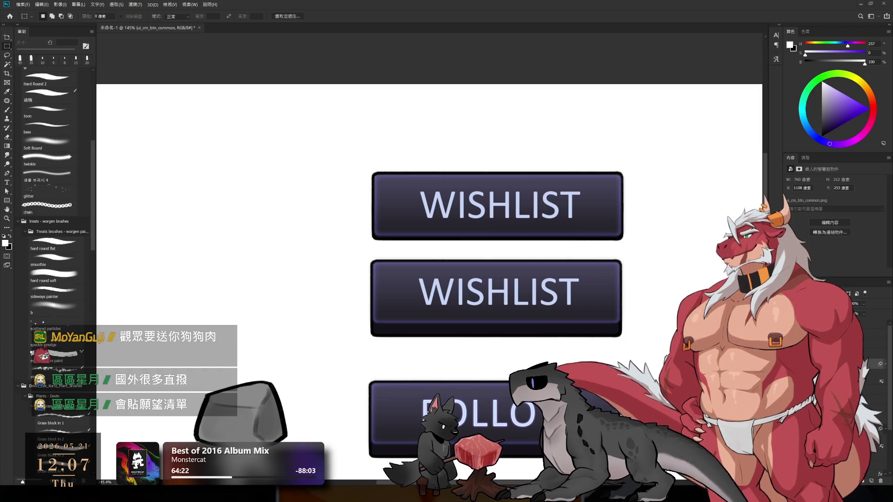
{"action": "scroll", "coordinate": [639, 229], "scroll_direction": "down", "scroll_amount": 1}
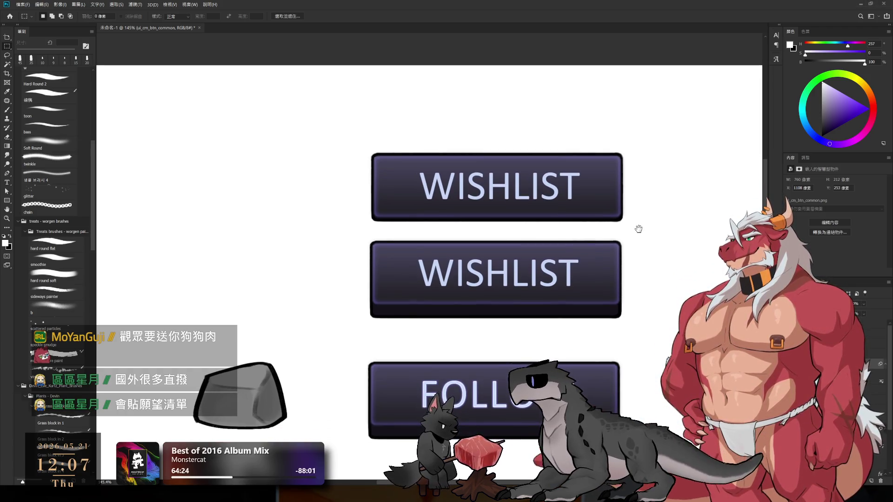
- Shift the top WISHLIST button's colour to a deep navy blue
{"action": "left_click_drag", "start_coordinate": [598, 201], "coordinate": [612, 229]}
{"action": "key", "text": "ctrl+z"}
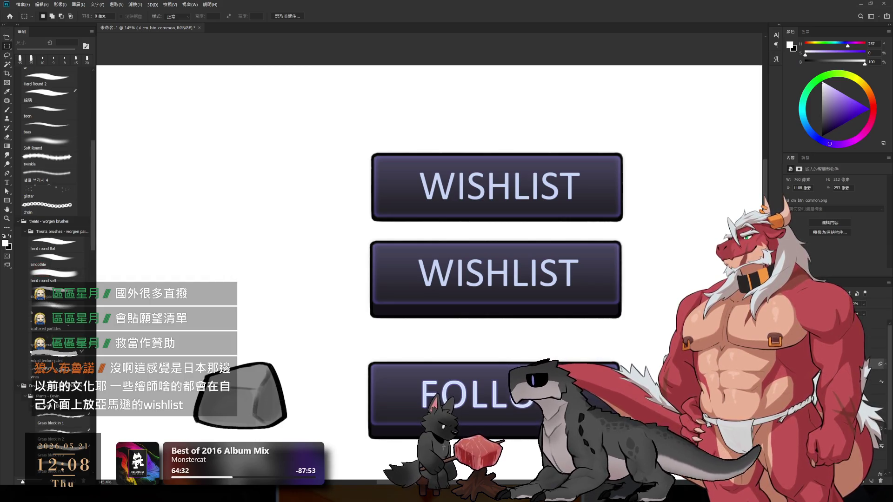
{"action": "key", "text": "i"}
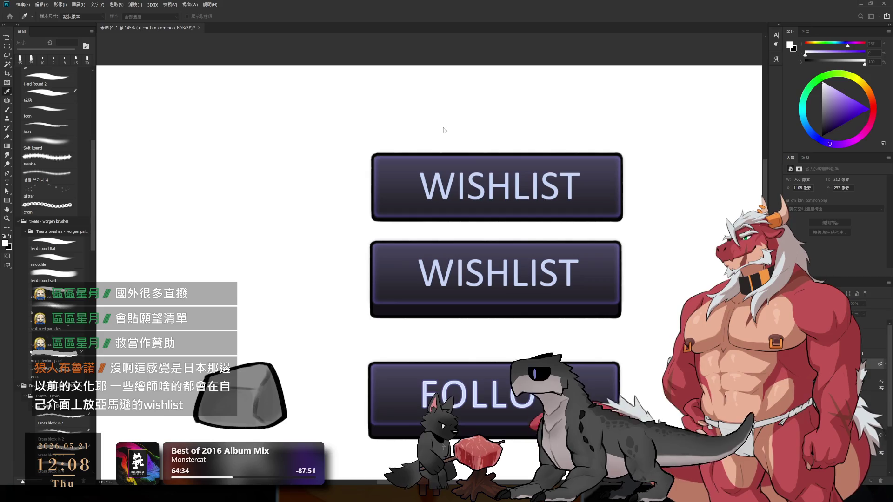
{"action": "key", "text": "ctrl+z"}
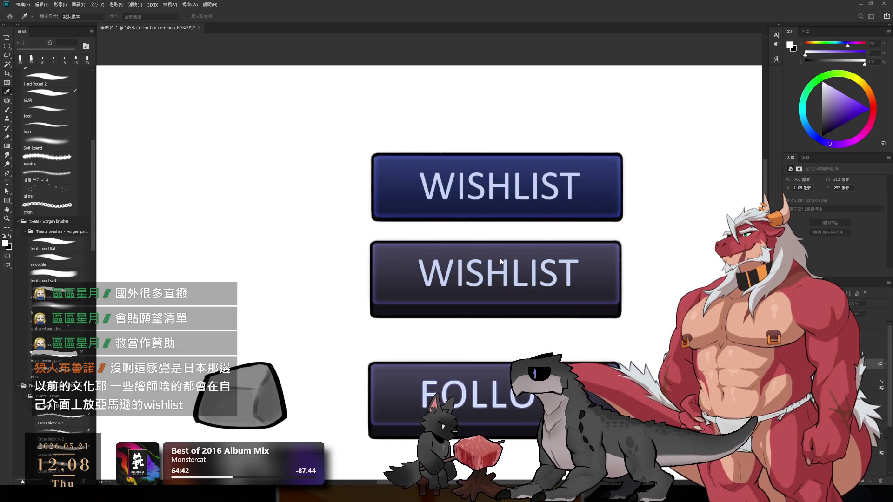
- Pan the canvas to centre the WISHLIST buttons in view
{"action": "key", "text": "m"}
{"action": "scroll", "coordinate": [641, 209], "scroll_direction": "down", "scroll_amount": 3}
{"action": "scroll", "coordinate": [640, 209], "scroll_direction": "up", "scroll_amount": 5}
{"action": "scroll", "coordinate": [641, 212], "scroll_direction": "down", "scroll_amount": 1}
{"action": "scroll", "coordinate": [637, 213], "scroll_direction": "down", "scroll_amount": 2}
{"action": "scroll", "coordinate": [634, 213], "scroll_direction": "down", "scroll_amount": 1}
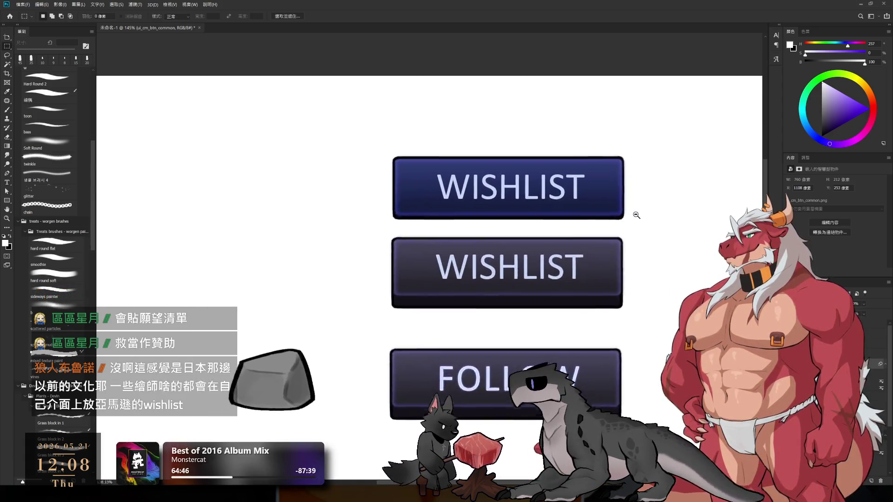
{"action": "scroll", "coordinate": [623, 235], "scroll_direction": "up", "scroll_amount": 3}
{"action": "left_click_drag", "start_coordinate": [624, 235], "coordinate": [570, 237]}
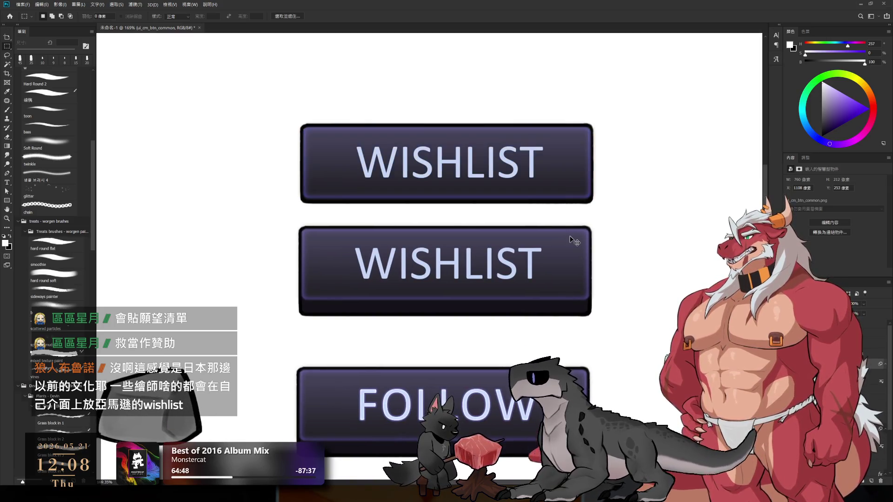
- Shift the top WISHLIST button toward a lighter gold, toggling to compare with the original
{"action": "key", "text": "i"}
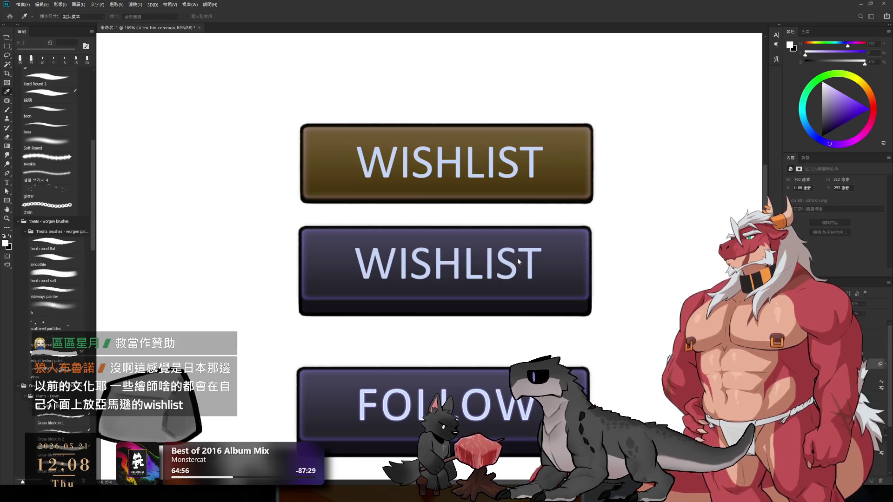
{"action": "key", "text": "m"}
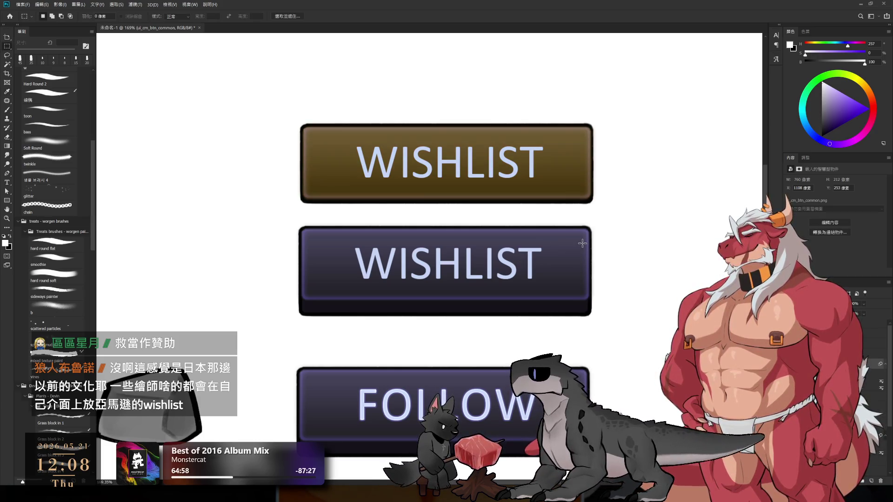
{"action": "key", "text": "i"}
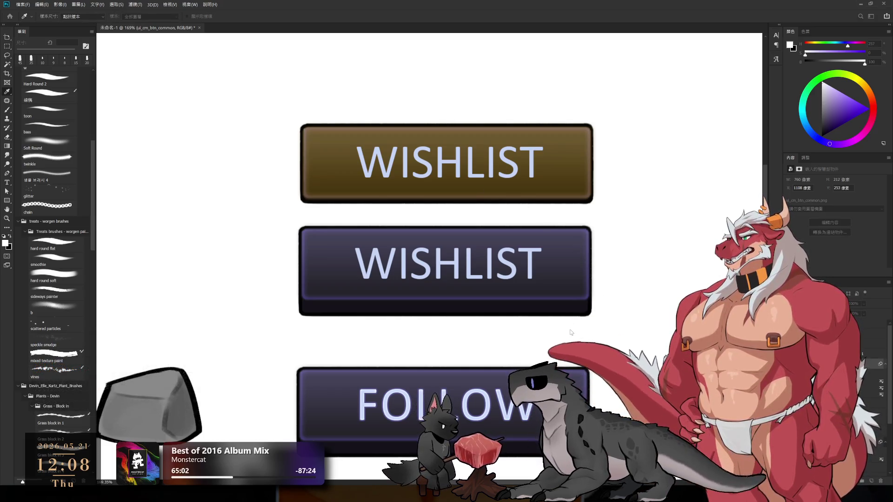
{"action": "key", "text": "ctrl+z"}
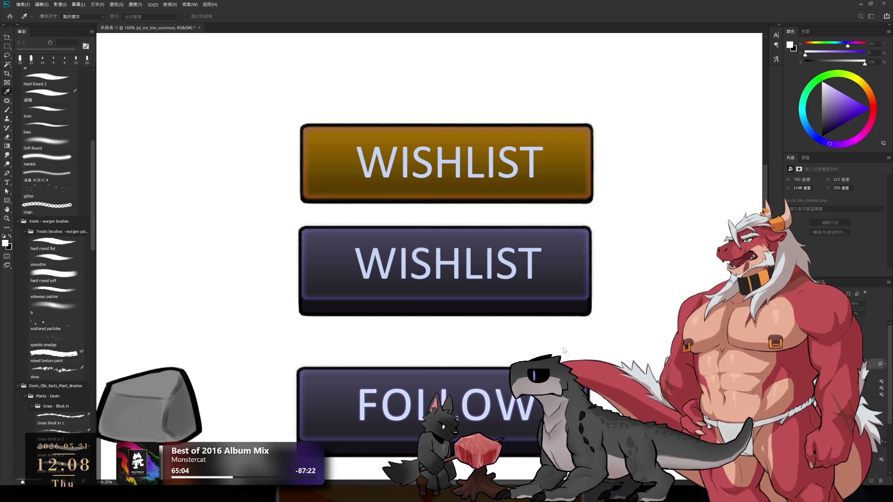
{"action": "key", "text": "ctrl+z"}
{"action": "key", "text": "ctrl+z"}
{"action": "key", "text": "m"}
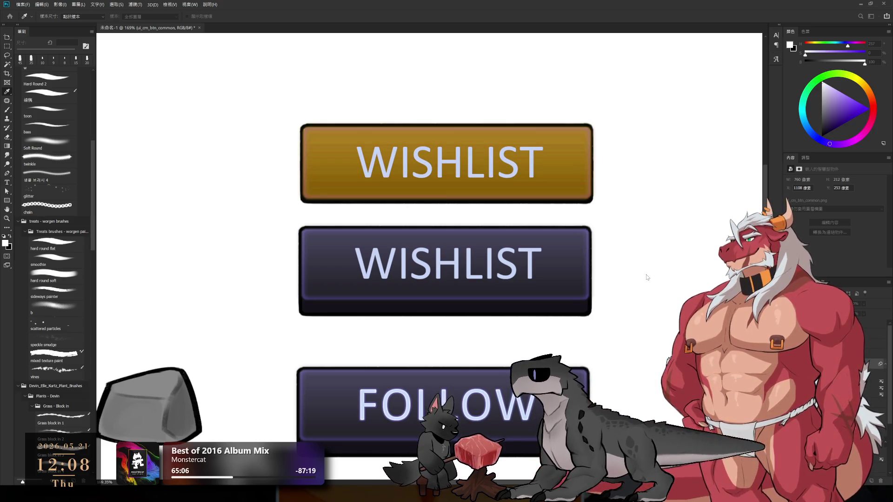
{"action": "key", "text": "ctrl+z"}
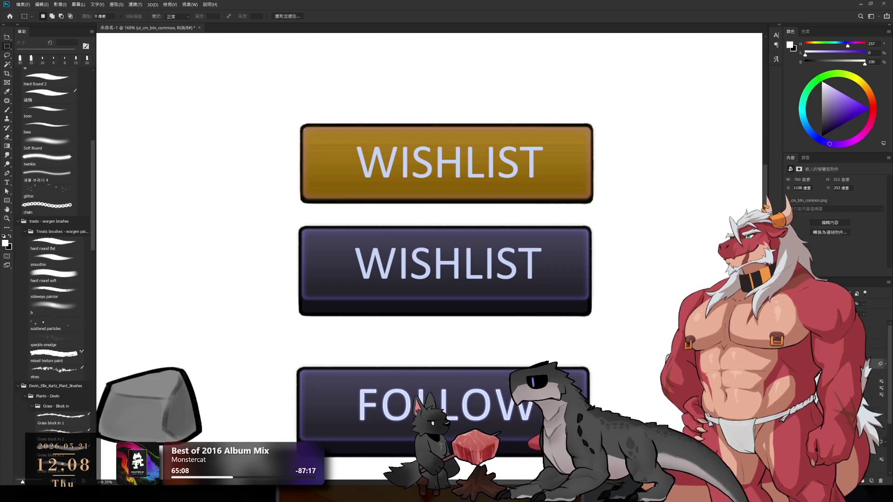
{"action": "key", "text": "ctrl+shift+z"}
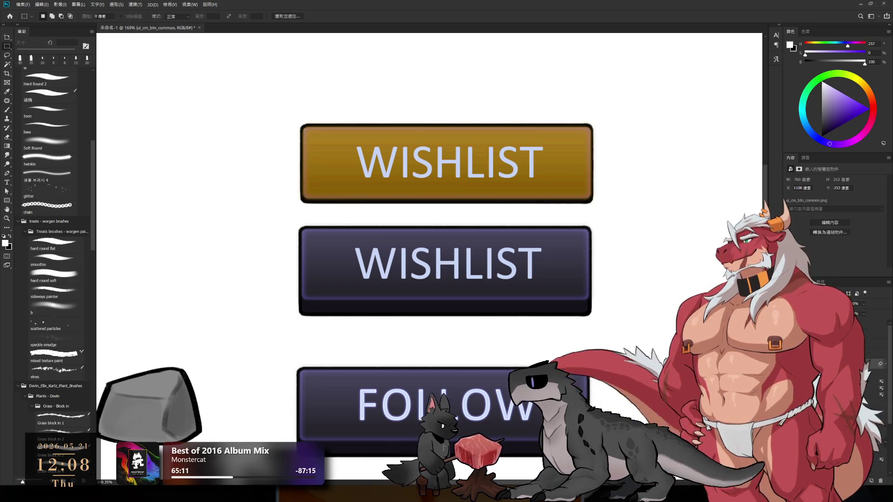
- Settle on the brighter gold for the top button and add a new empty layer
{"action": "key", "text": "ctrl+z"}
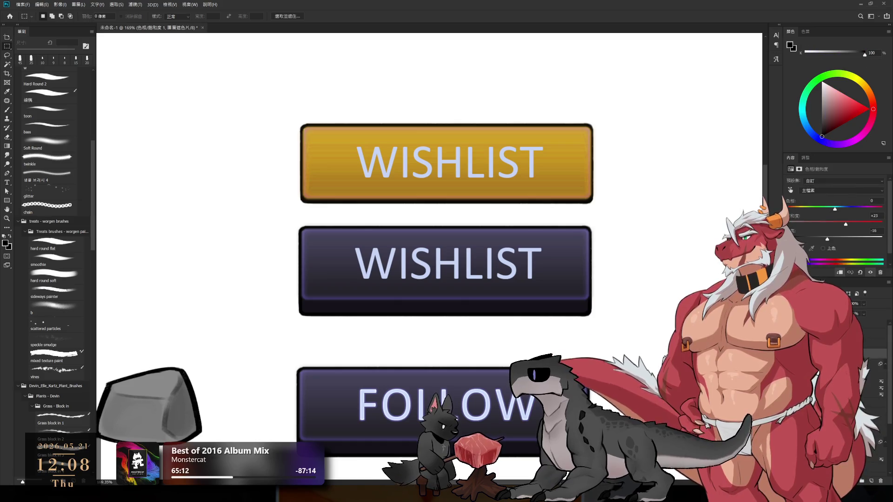
{"action": "key", "text": "ctrl+shift+z"}
{"action": "key", "text": "ctrl+shift+z"}
{"action": "key", "text": "ctrl+z"}
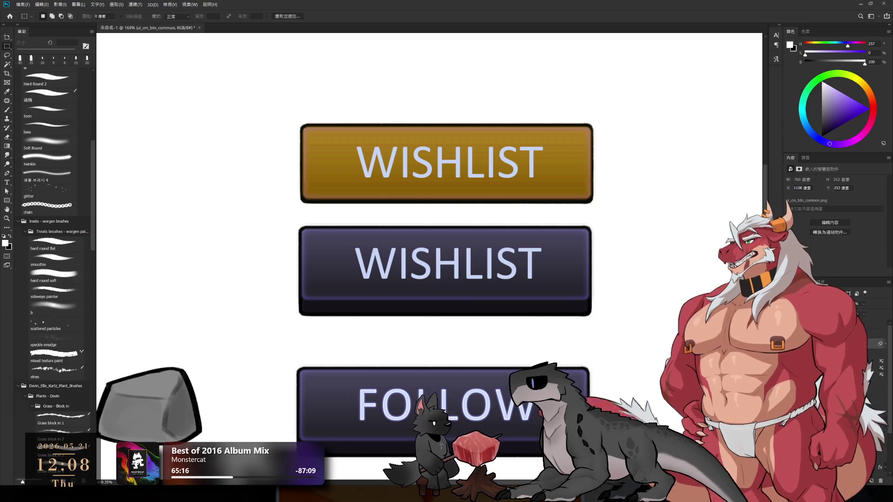
{"action": "key", "text": "ctrl+shift+alt+n"}
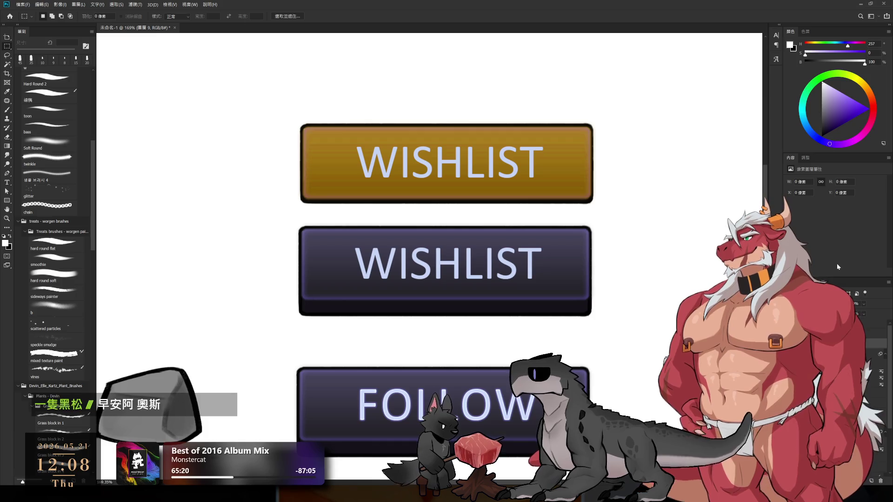
- Sample the WISHLIST button's gold and paint a light gold stroke across it
{"action": "key", "text": "b"}
{"action": "scroll", "coordinate": [639, 231], "scroll_direction": "down", "scroll_amount": 3}
{"action": "scroll", "coordinate": [639, 231], "scroll_direction": "up", "scroll_amount": 2}
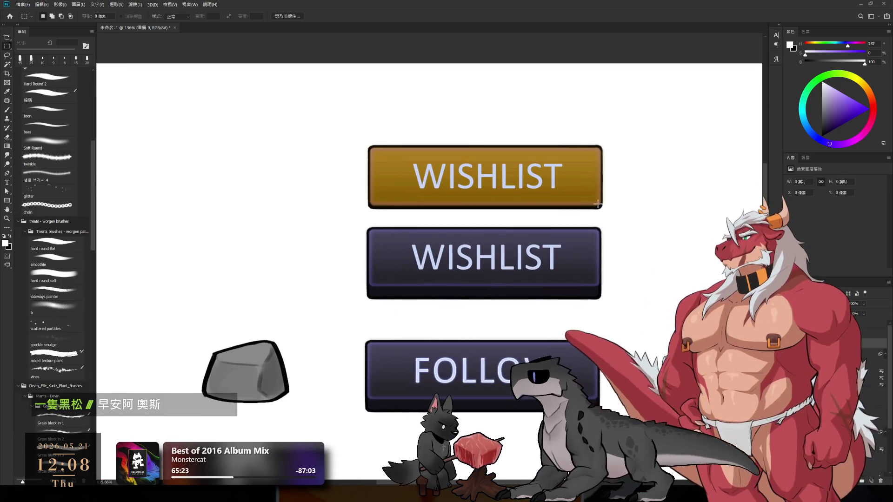
{"action": "left_click", "coordinate": [585, 169], "text": "alt"}
{"action": "key", "text": "alt+BackSpace"}
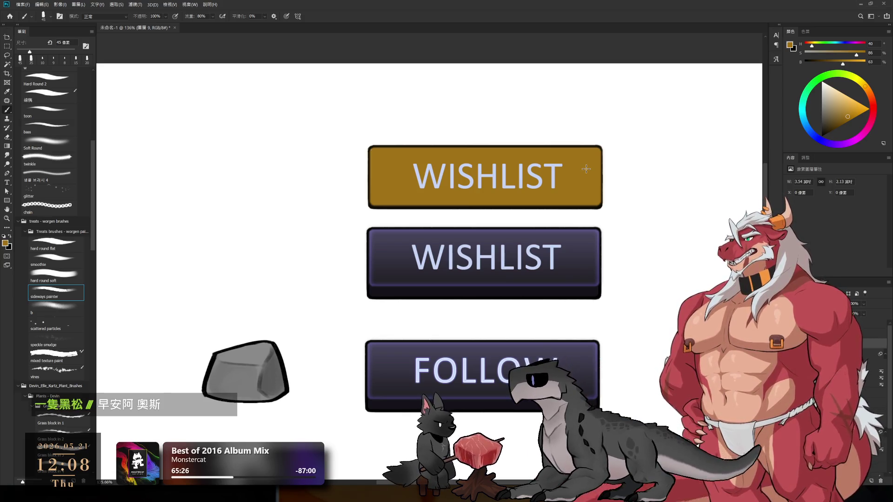
{"action": "mouse_move", "coordinate": [505, 206]}
{"action": "left_mouse_down"}
{"action": "mouse_move", "coordinate": [557, 148]}
{"action": "mouse_move", "coordinate": [500, 177]}
{"action": "mouse_move", "coordinate": [389, 179]}
{"action": "left_mouse_up"}
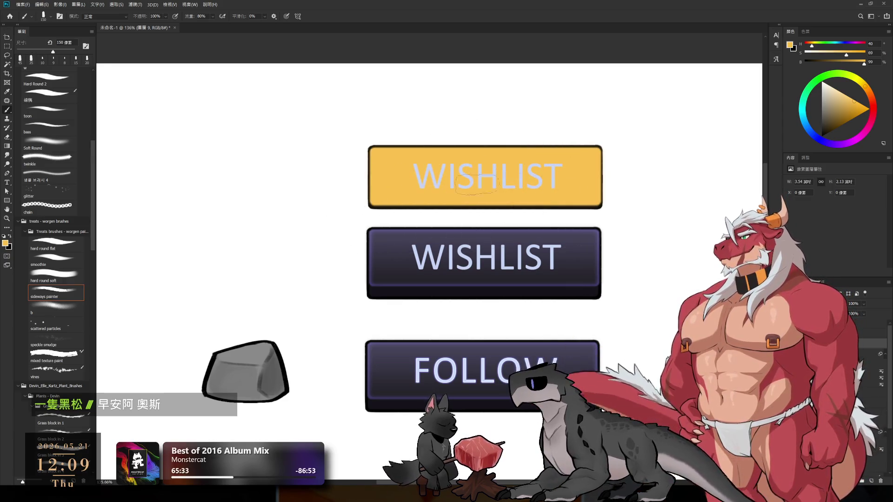
- Shift the paint colour to a darker orange and pick a soft brush enlarged to 300
{"action": "scroll", "coordinate": [639, 232], "scroll_direction": "up", "scroll_amount": 2}
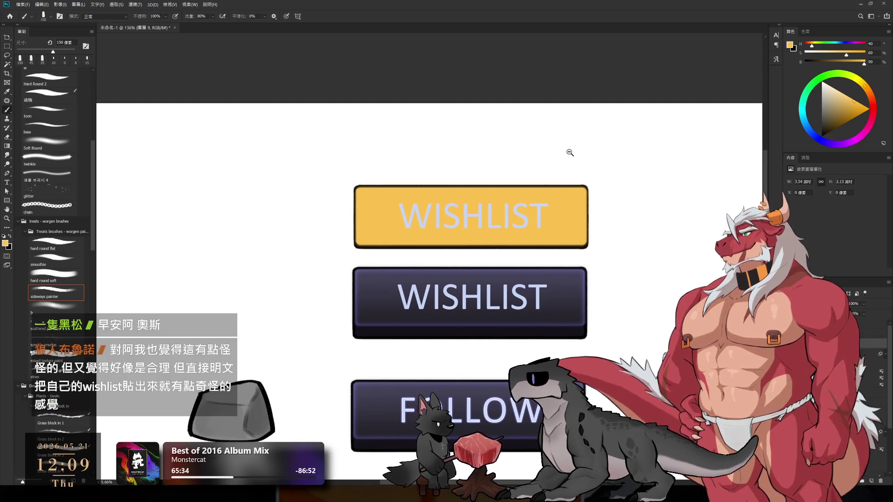
{"action": "scroll", "coordinate": [597, 307], "scroll_direction": "up", "scroll_amount": 2}
{"action": "left_click_drag", "start_coordinate": [598, 307], "coordinate": [603, 316]}
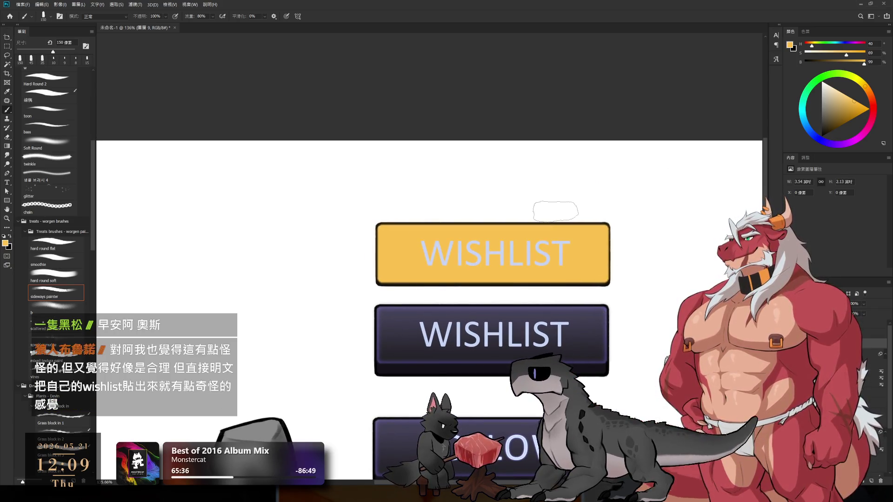
{"action": "left_click", "coordinate": [591, 261], "text": "alt"}
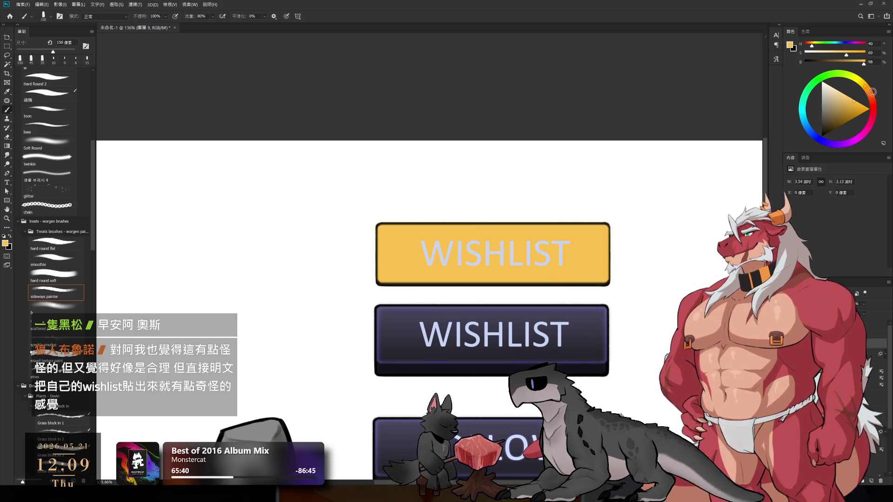
{"action": "left_click_drag", "start_coordinate": [864, 86], "coordinate": [869, 94]}
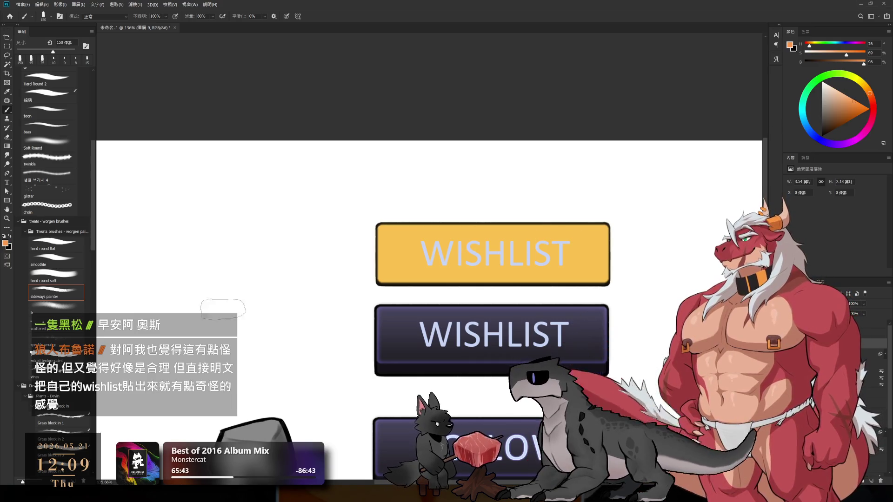
{"action": "left_click", "coordinate": [67, 310]}
{"action": "key", "text": "bracketright"}
{"action": "key", "text": "bracketright"}
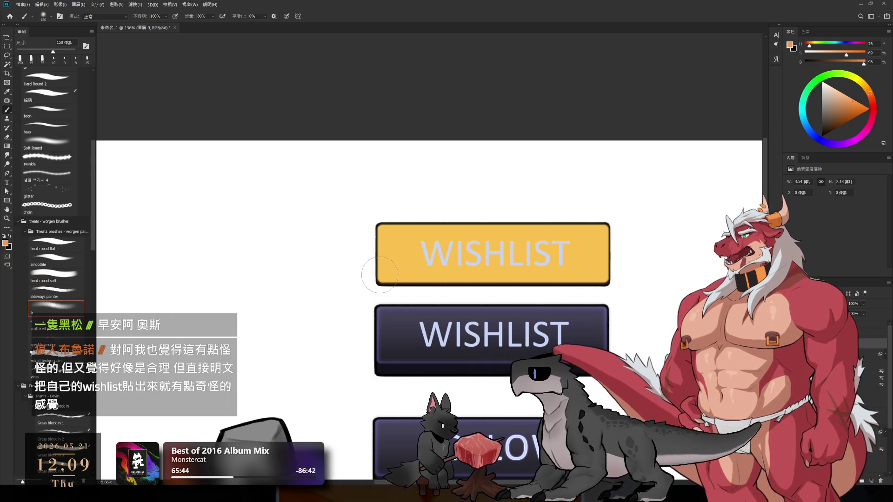
{"action": "key", "text": "bracketright"}
{"action": "key", "text": "bracketright"}
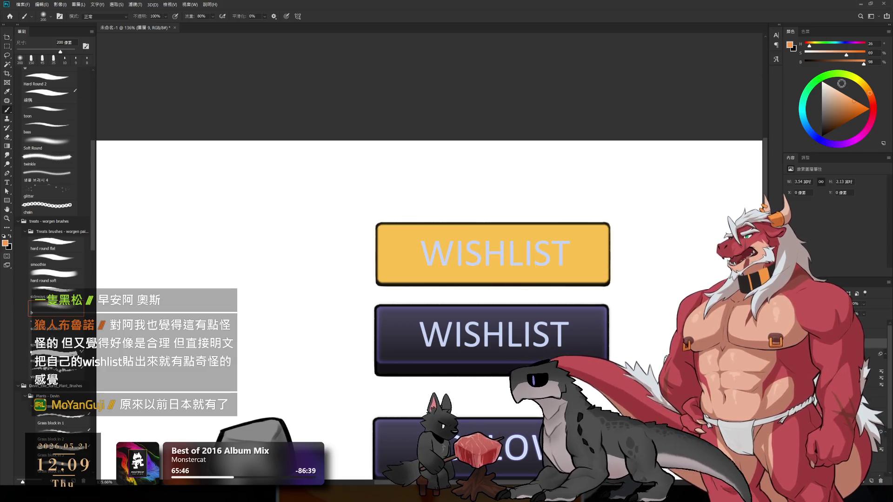
{"action": "left_click_drag", "start_coordinate": [833, 91], "coordinate": [848, 110]}
{"action": "key", "text": "bracketright"}
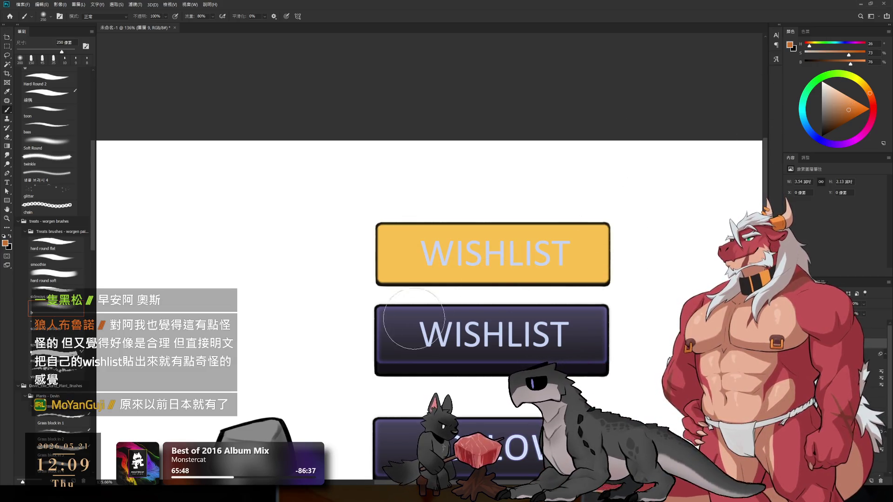
- Paint orange across the top WISHLIST button, undoing and redoing trial strokes
{"action": "left_click_drag", "start_coordinate": [347, 279], "coordinate": [641, 269]}
{"action": "key", "text": "ctrl+z"}
{"action": "left_click_drag", "start_coordinate": [324, 284], "coordinate": [300, 283]}
{"action": "left_click_drag", "start_coordinate": [354, 260], "coordinate": [604, 270]}
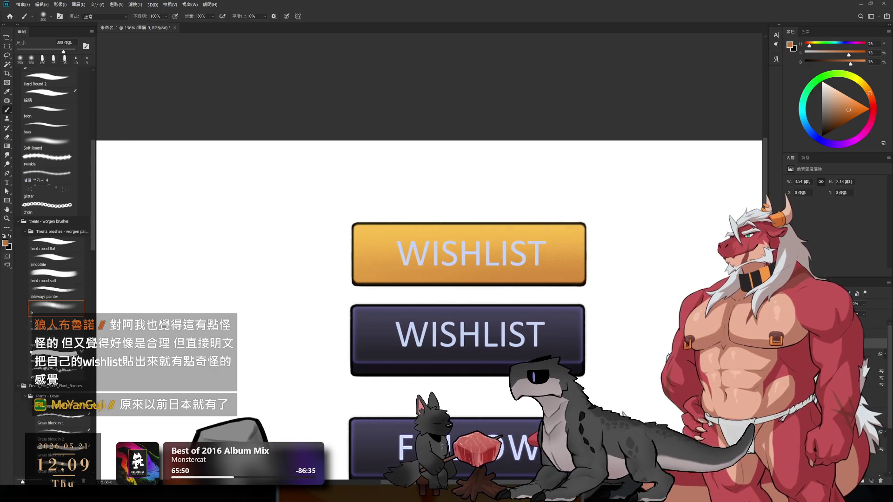
{"action": "key", "text": "ctrl+z"}
{"action": "left_click_drag", "start_coordinate": [353, 261], "coordinate": [623, 279]}
{"action": "key", "text": "ctrl+minus"}
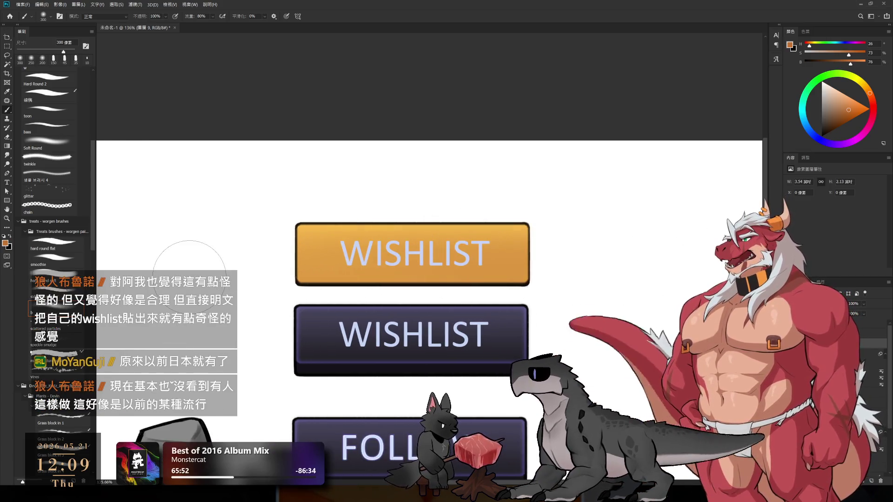
{"action": "key", "text": "ctrl+plus"}
{"action": "scroll", "coordinate": [560, 324], "scroll_direction": "down", "scroll_amount": 2}
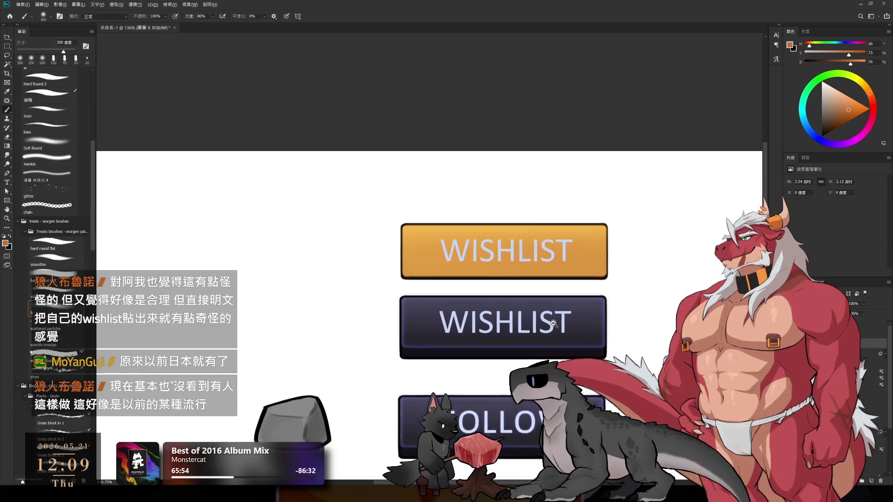
{"action": "scroll", "coordinate": [560, 324], "scroll_direction": "up", "scroll_amount": 3}
- Saturate the orange, compare the darker gradient by toggling, and resize the brush to 100
{"action": "left_click_drag", "start_coordinate": [858, 111], "coordinate": [852, 113]}
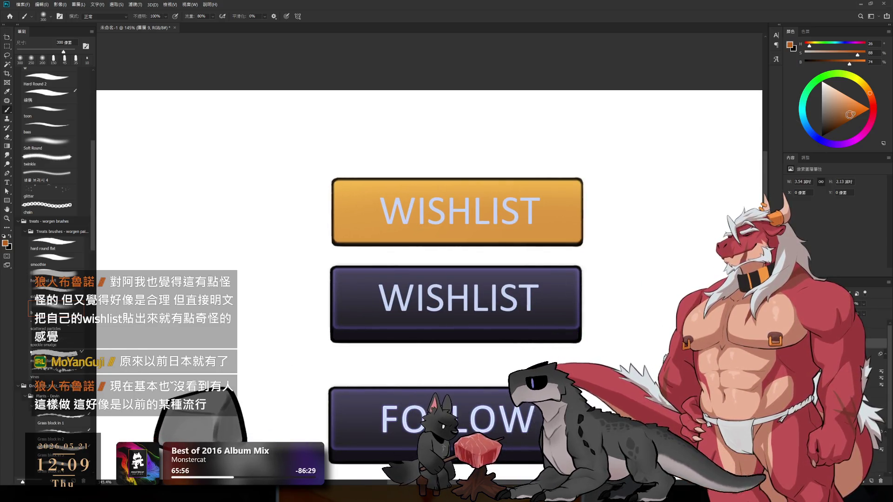
{"action": "key", "text": "bracketleft"}
{"action": "key", "text": "bracketleft"}
{"action": "key", "text": "bracketleft"}
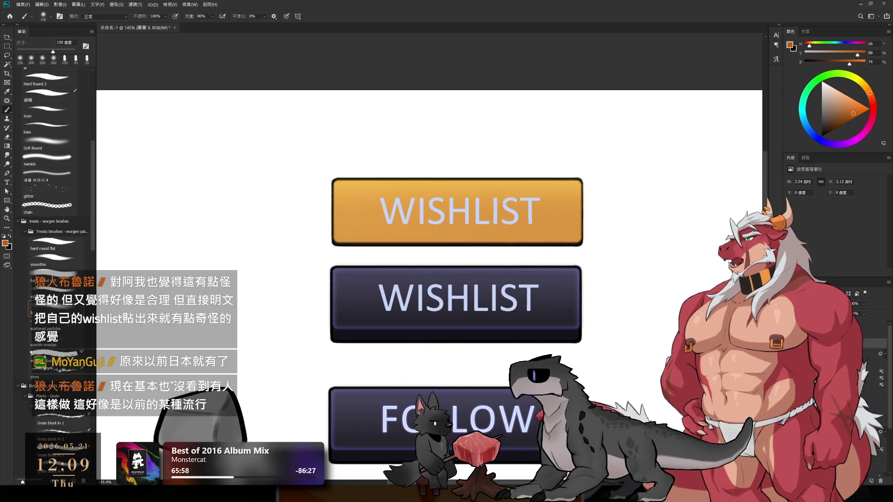
{"action": "key", "text": "ctrl+z"}
{"action": "key", "text": "ctrl+shift+z"}
{"action": "key", "text": "ctrl+z"}
{"action": "key", "text": "ctrl+shift+z"}
{"action": "key", "text": "ctrl+z"}
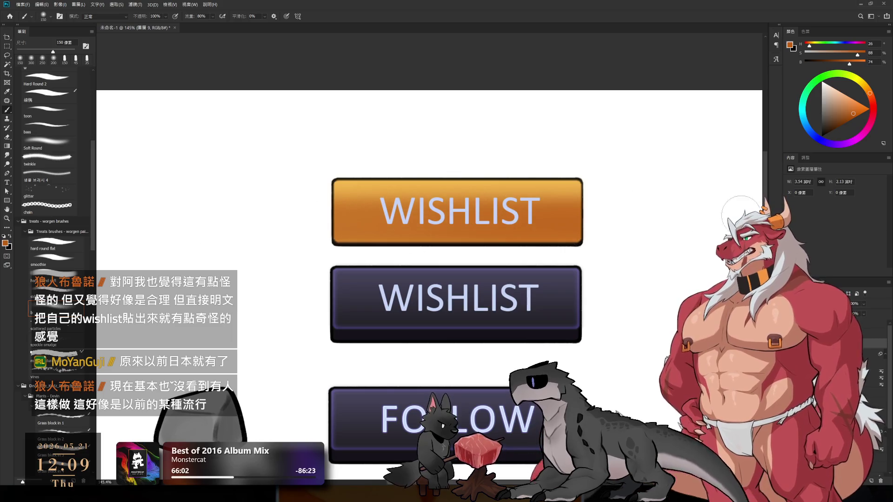
{"action": "key", "text": "bracketright"}
{"action": "key", "text": "bracketright"}
{"action": "key", "text": "bracketleft"}
{"action": "key", "text": "bracketleft"}
{"action": "key", "text": "bracketleft"}
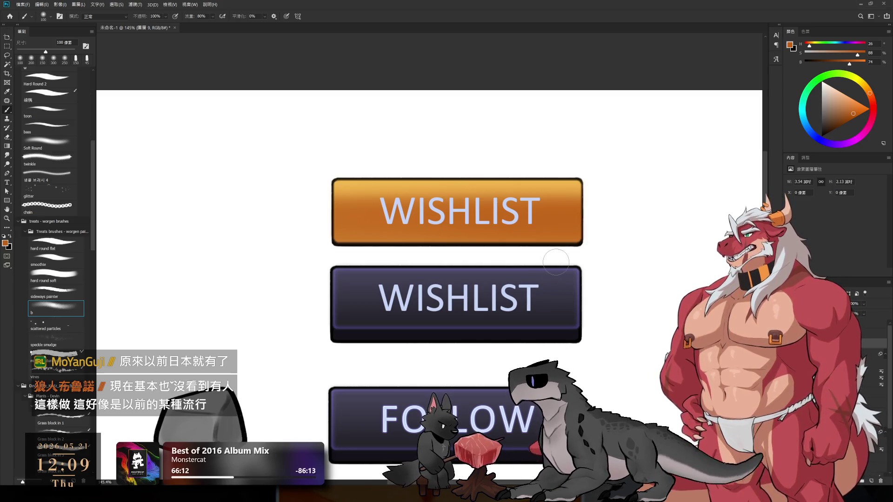
{"action": "left_click", "coordinate": [819, 409]}
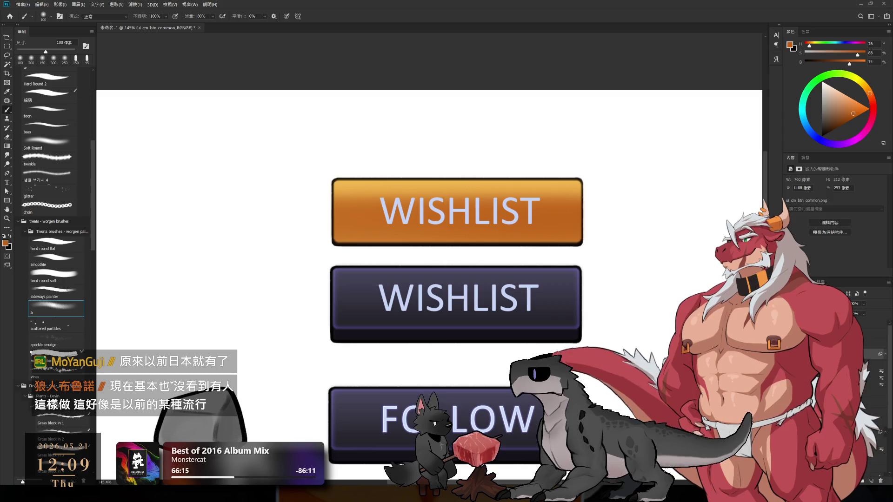
- Select the top WISHLIST text layer in the button group
{"action": "left_click", "coordinate": [818, 343]}
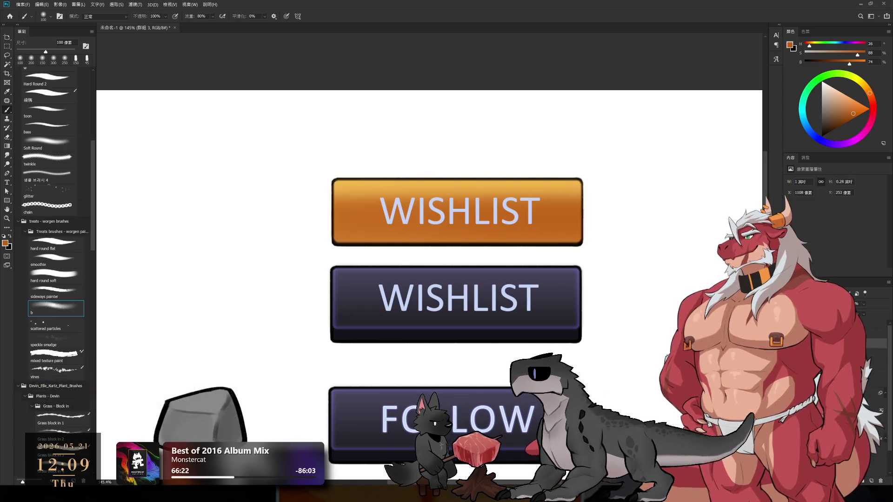
{"action": "key", "text": "h"}
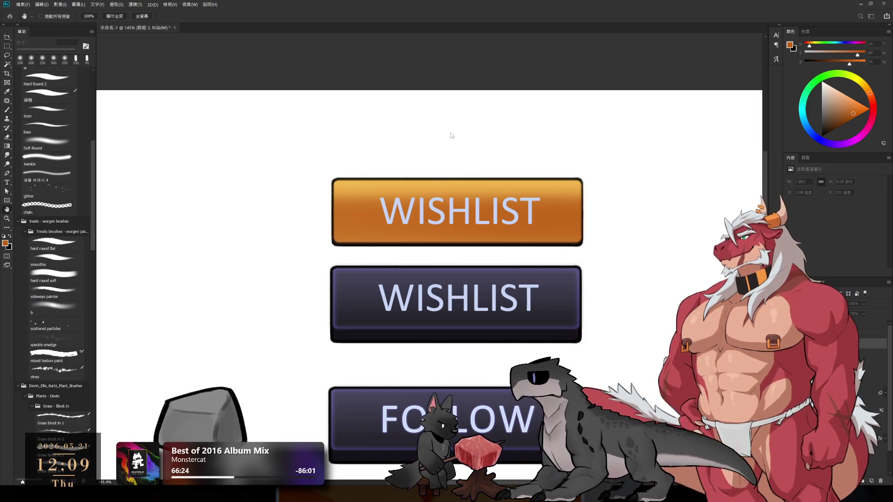
{"action": "key", "text": "v"}
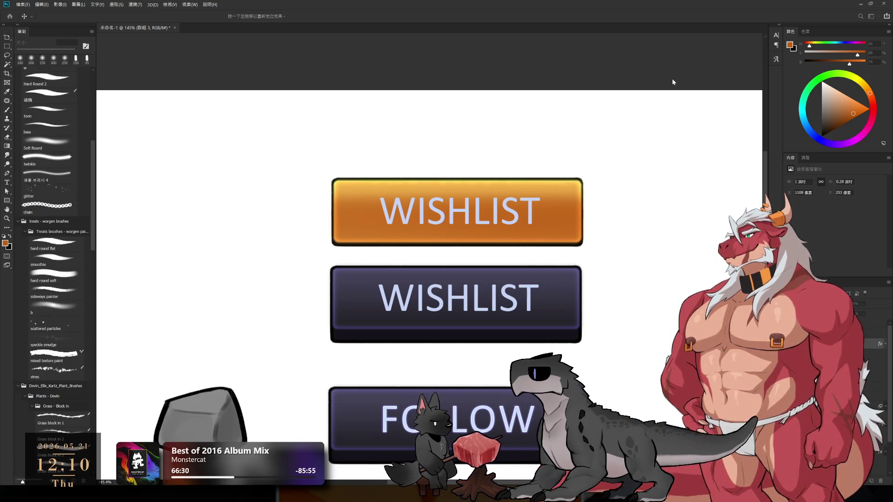
{"action": "key", "text": "b"}
{"action": "scroll", "coordinate": [595, 249], "scroll_direction": "down", "scroll_amount": 3}
{"action": "scroll", "coordinate": [596, 249], "scroll_direction": "up", "scroll_amount": 3}
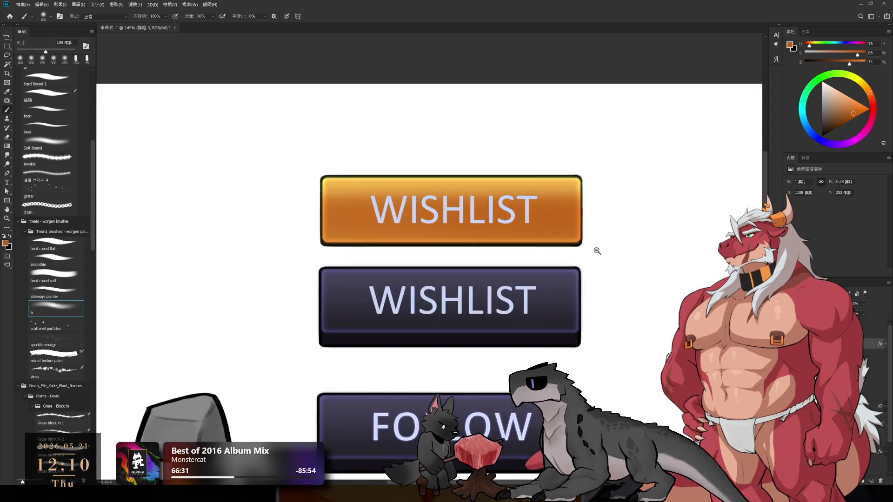
{"action": "left_click", "coordinate": [526, 209], "text": "ctrl"}
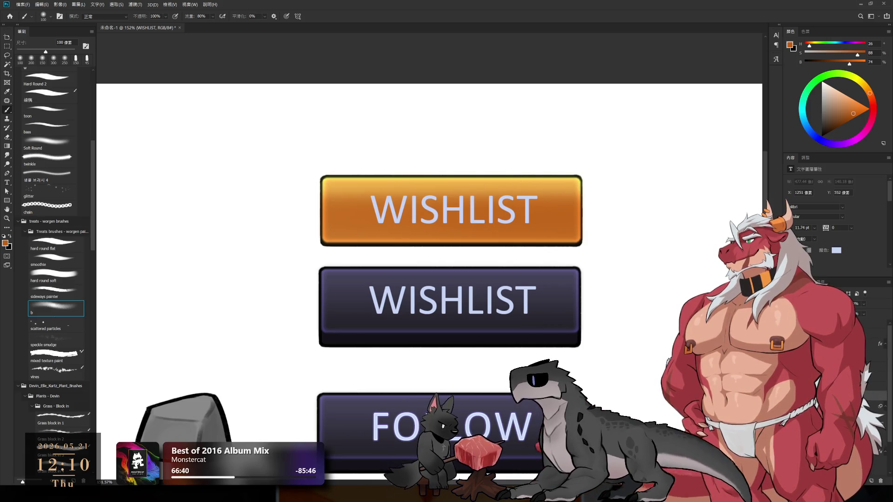
{"action": "left_click", "coordinate": [524, 210], "text": "ctrl"}
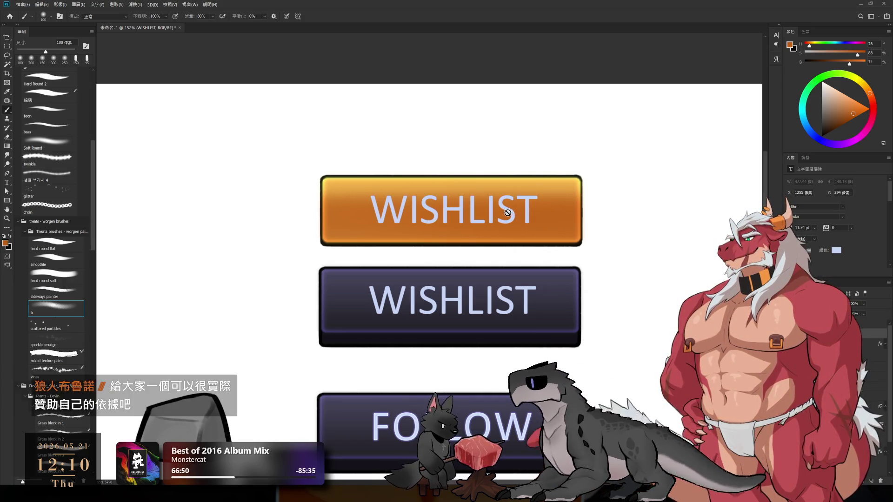
- Change the top WISHLIST lettering colour to pale yellow in the Color Picker
{"action": "left_click", "coordinate": [836, 252]}
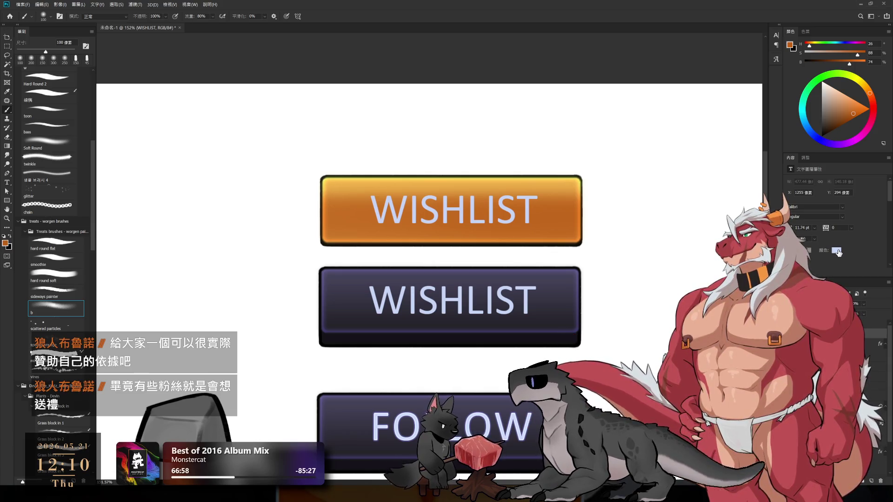
{"action": "left_click_drag", "start_coordinate": [450, 319], "coordinate": [443, 342]}
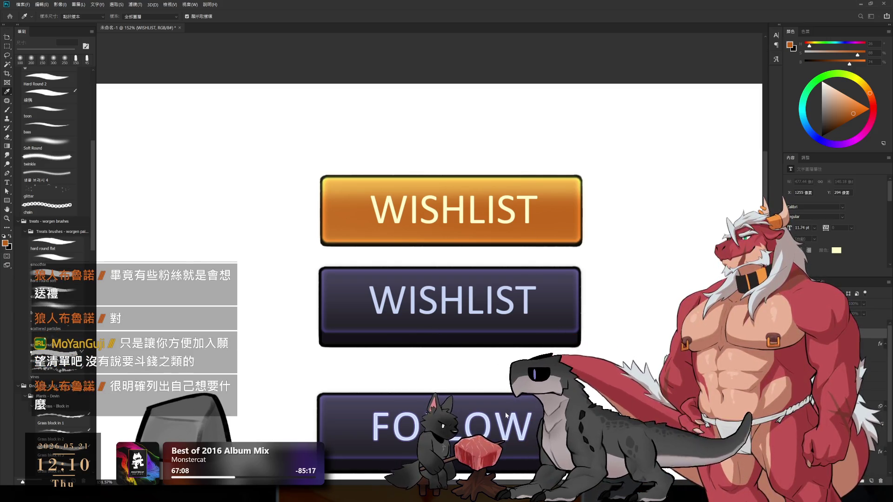
{"action": "key", "text": "b"}
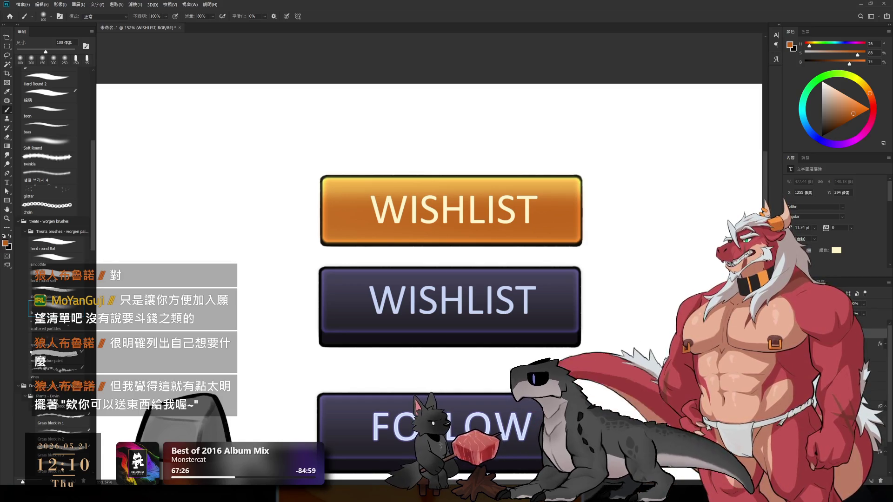
{"action": "left_click", "coordinate": [870, 335]}
{"action": "left_click", "coordinate": [870, 325]}
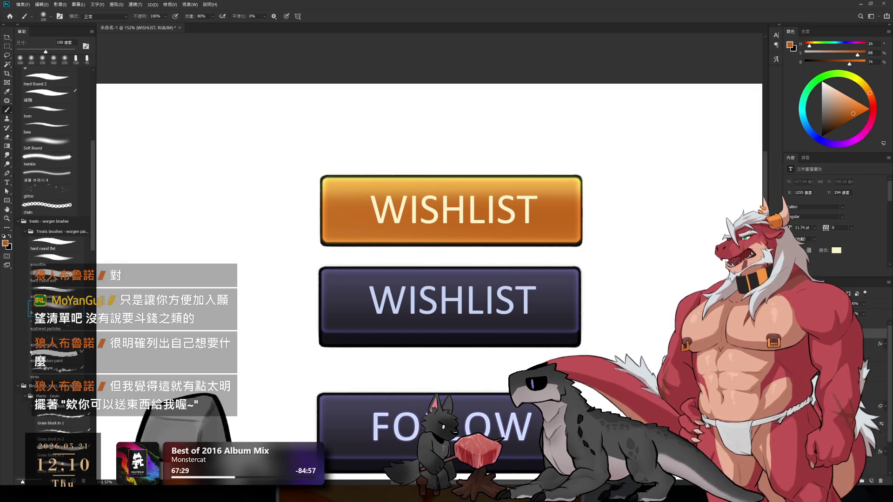
- Create a new empty layer with Ctrl+Shift+Alt+N and start painting on the orange button
{"action": "key", "text": "h"}
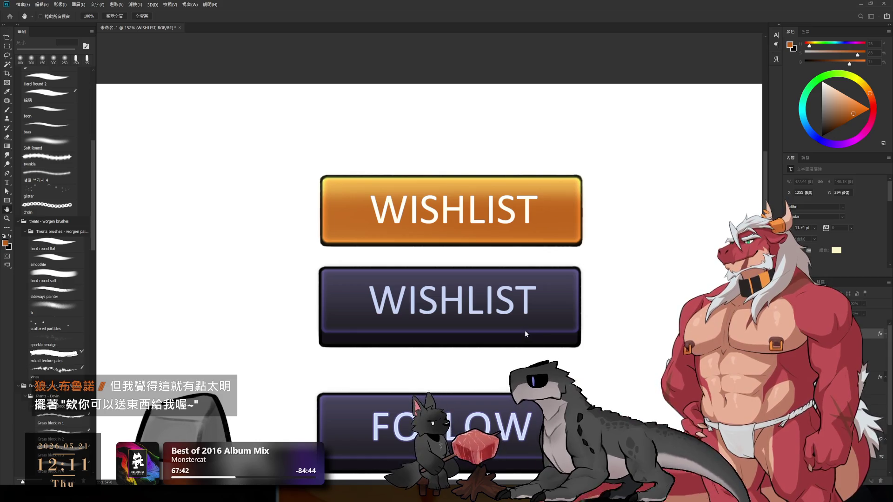
{"action": "key", "text": "i"}
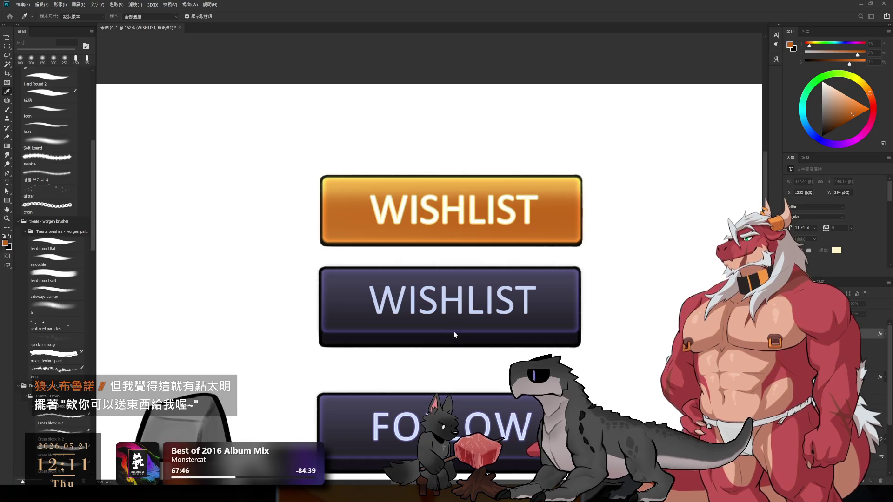
{"action": "key", "text": "h"}
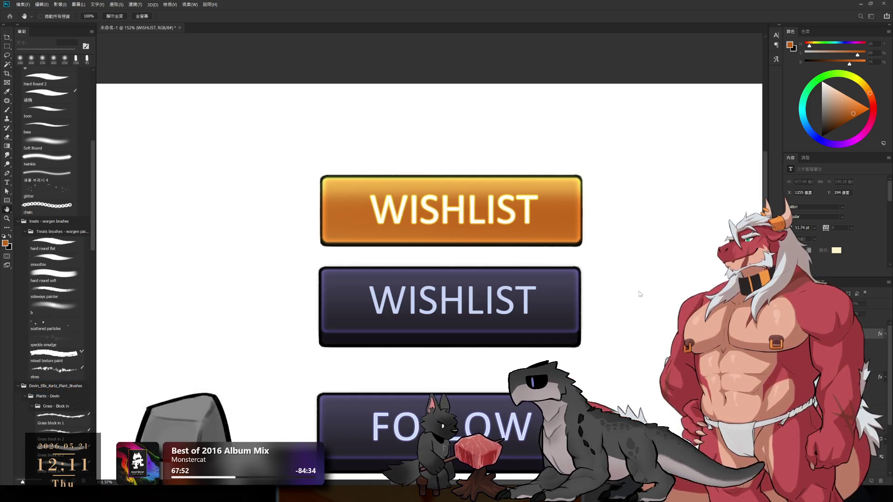
{"action": "key", "text": "i"}
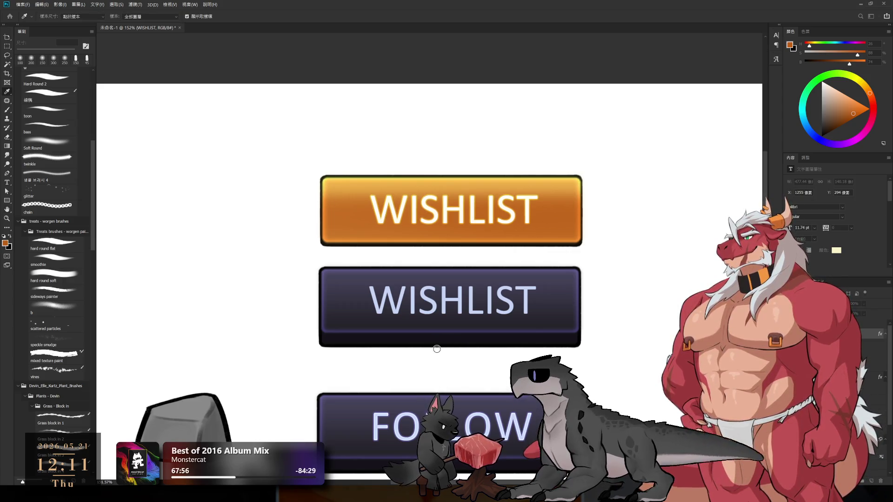
{"action": "key", "text": "b"}
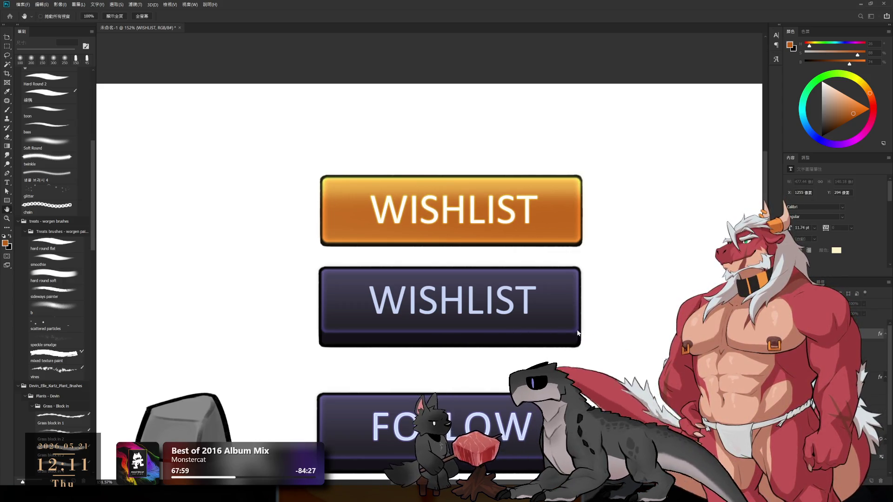
{"action": "key", "text": "ctrl+shift+alt+n"}
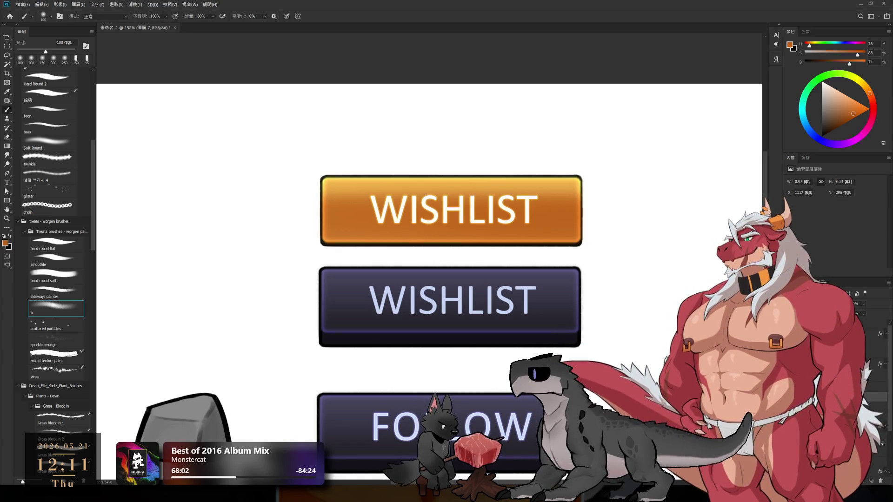
{"action": "left_click", "coordinate": [564, 211], "text": "alt"}
- Paint a lighter orange band along the bottom of the WISHLIST button
{"action": "left_click_drag", "start_coordinate": [322, 242], "coordinate": [579, 242]}
{"action": "scroll", "coordinate": [567, 246], "scroll_direction": "down", "scroll_amount": 2}
{"action": "scroll", "coordinate": [560, 285], "scroll_direction": "down", "scroll_amount": 2}
{"action": "scroll", "coordinate": [559, 257], "scroll_direction": "up", "scroll_amount": 3}
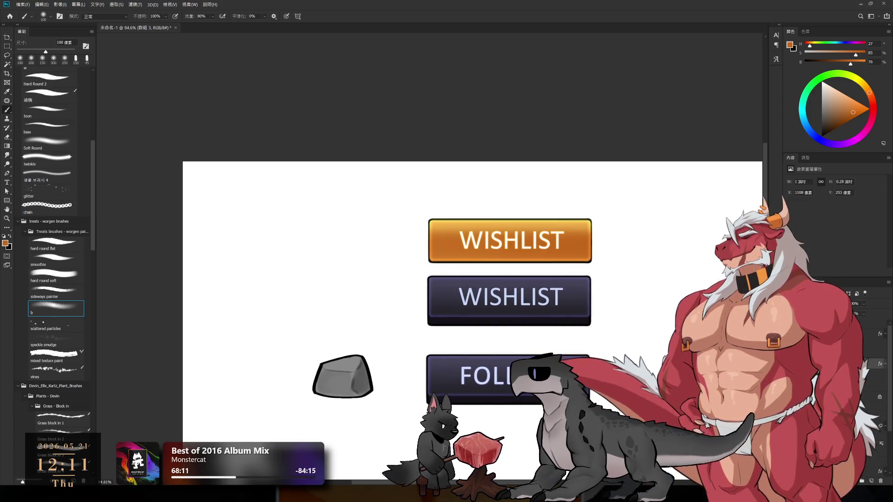
{"action": "key", "text": "i"}
{"action": "key", "text": "i"}
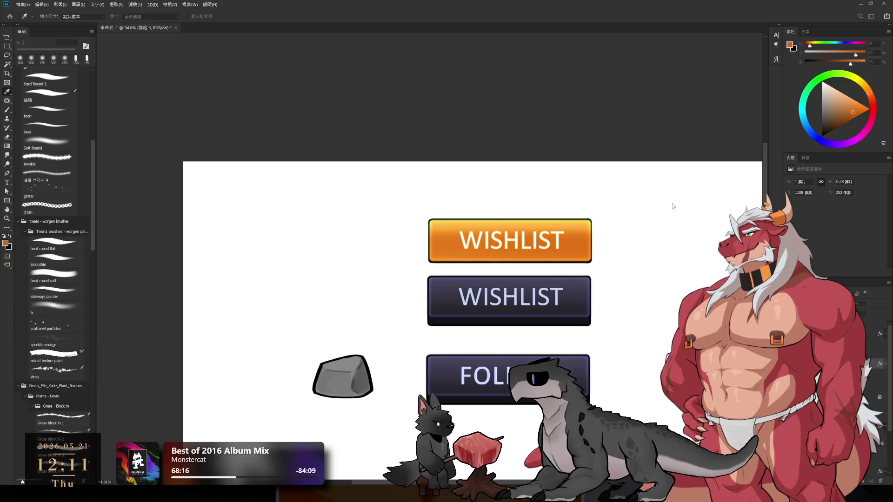
{"action": "key", "text": "b"}
{"action": "scroll", "coordinate": [618, 273], "scroll_direction": "down", "scroll_amount": 5}
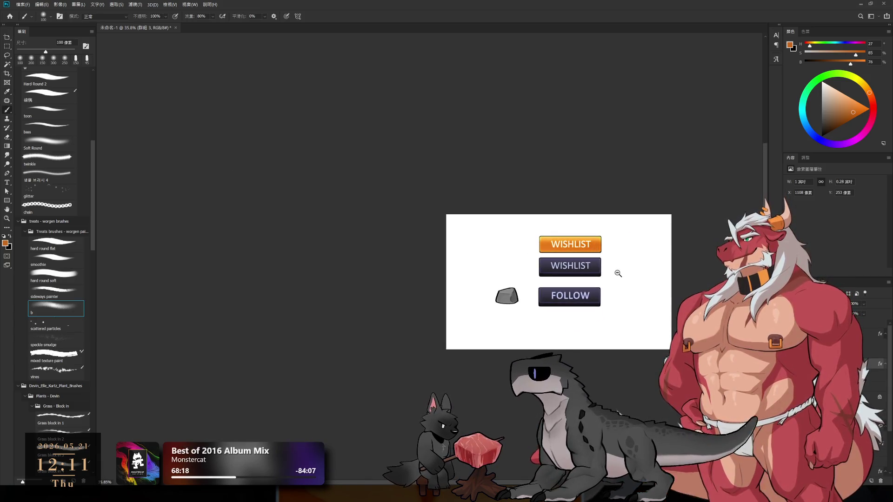
{"action": "scroll", "coordinate": [618, 273], "scroll_direction": "up", "scroll_amount": 2}
{"action": "scroll", "coordinate": [604, 270], "scroll_direction": "up", "scroll_amount": 2}
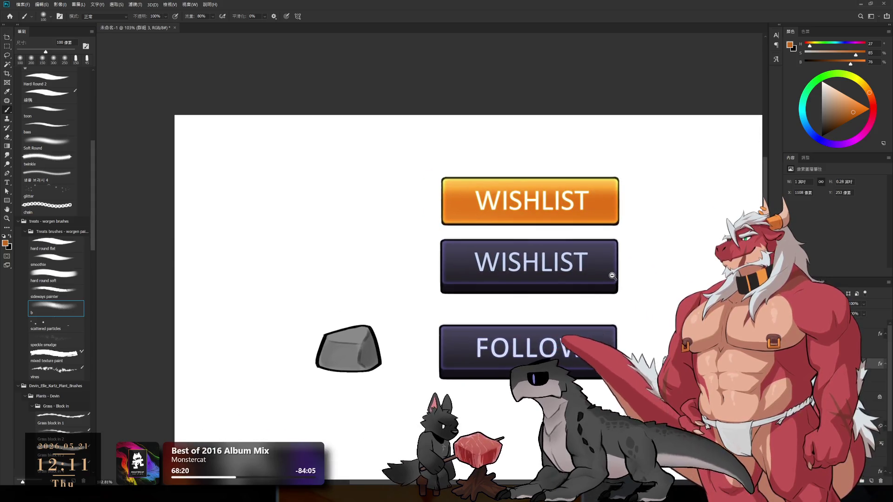
{"action": "scroll", "coordinate": [622, 291], "scroll_direction": "up", "scroll_amount": 1}
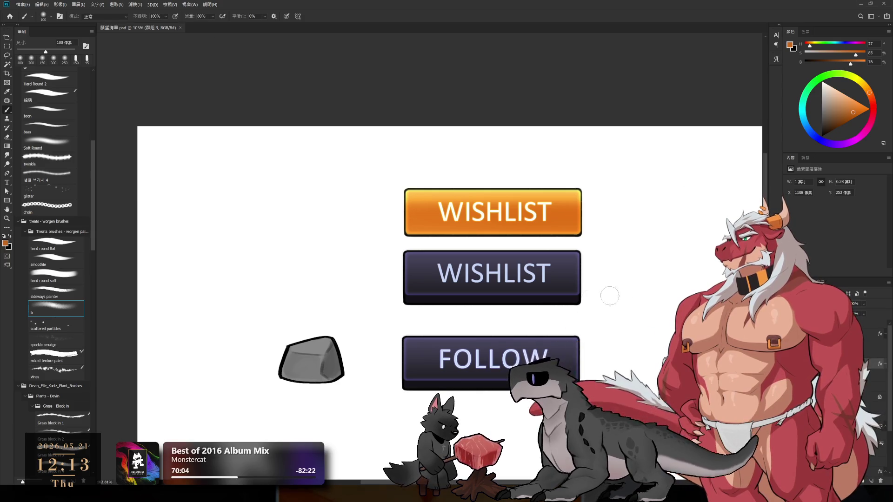
- Select the dark purple WISHLIST button group and delete it
{"action": "left_click_drag", "start_coordinate": [618, 239], "coordinate": [633, 259]}
{"action": "left_click_drag", "start_coordinate": [642, 313], "coordinate": [564, 296]}
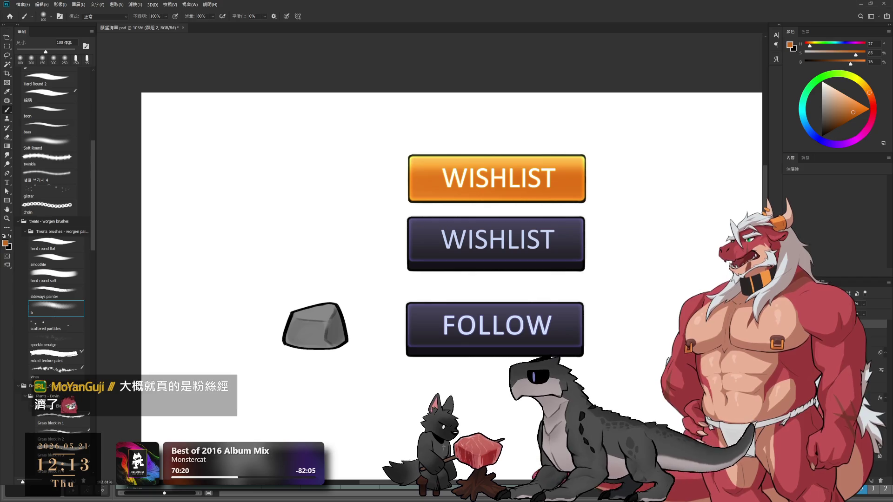
{"action": "left_click", "coordinate": [535, 335]}
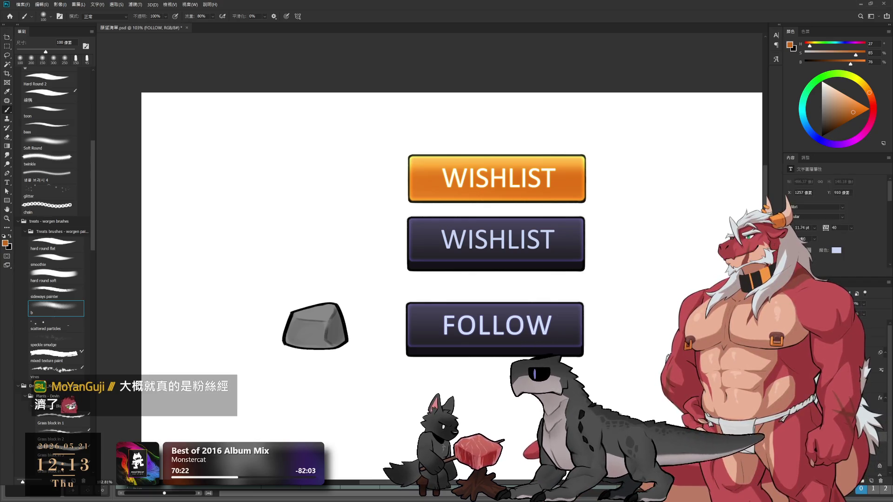
{"action": "key", "text": "alt+bracketright"}
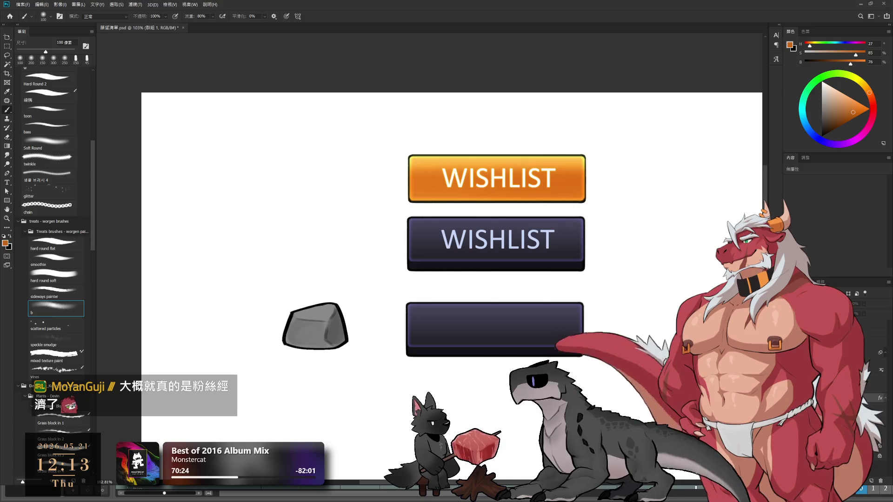
{"action": "key", "text": "alt+bracketright"}
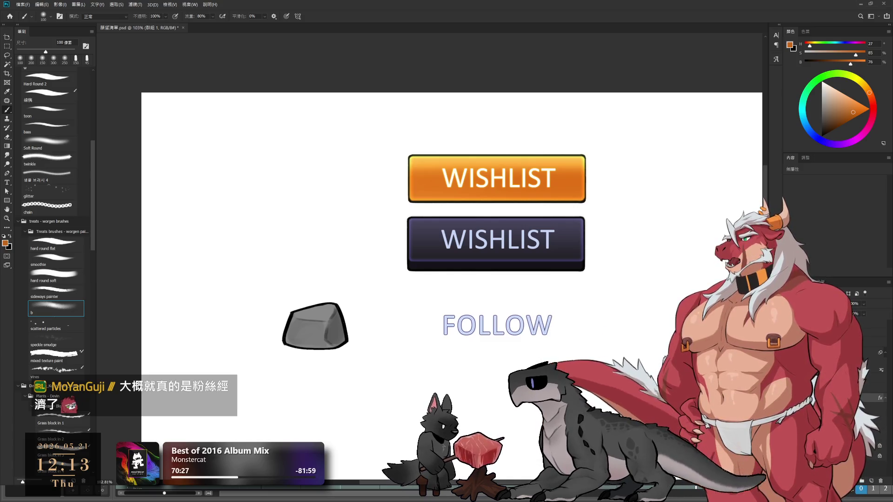
{"action": "key", "text": "alt+bracketright"}
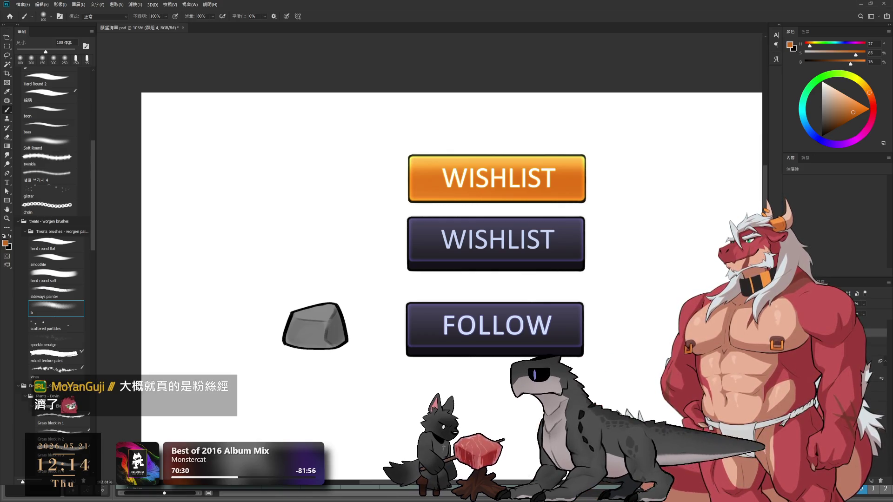
{"action": "key", "text": "ctrl+comma"}
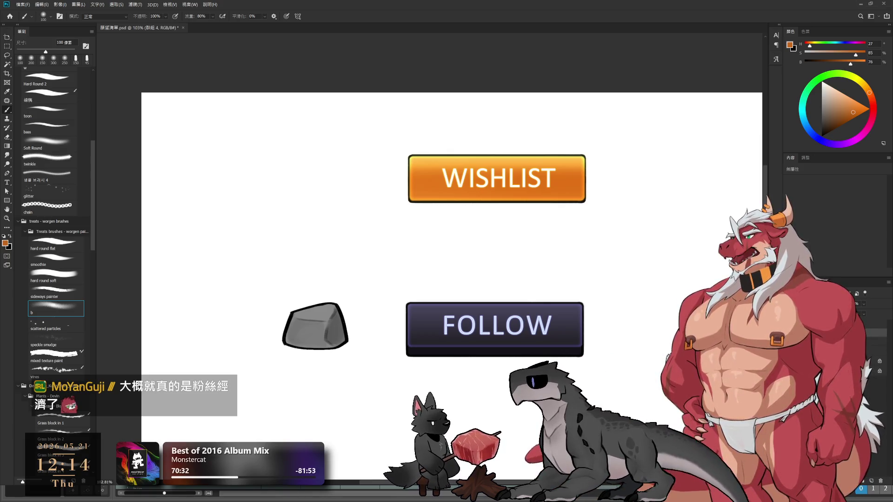
- Move the orange WISHLIST button down to sit directly above FOLLOW
{"action": "key", "text": "ctrl+t"}
{"action": "left_click_drag", "start_coordinate": [562, 200], "coordinate": [562, 283]}
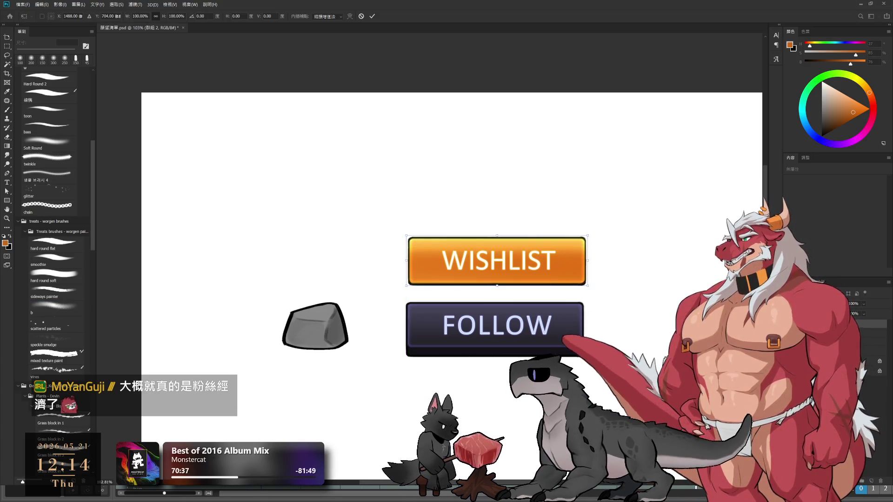
{"action": "key", "text": "b"}
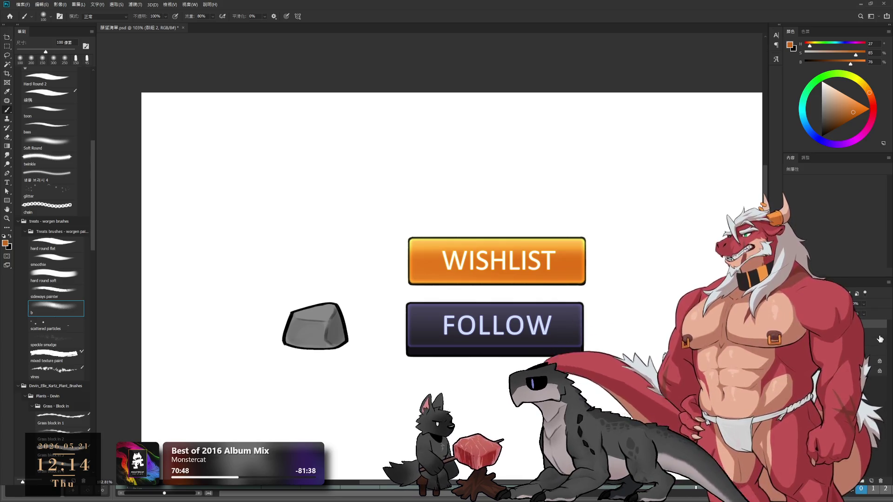
- Alt-drag copies of the WISHLIST and FOLLOW buttons to form a second pair on the right
{"action": "key", "text": "alt+bracketleft"}
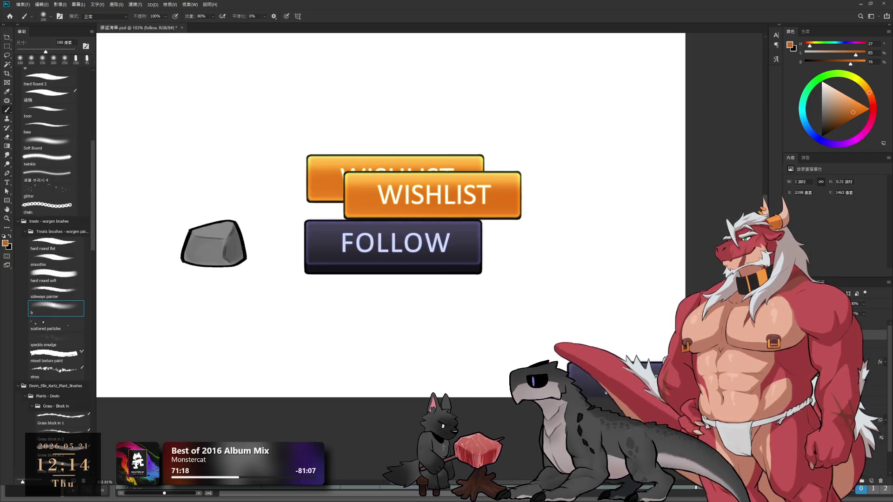
{"action": "left_click_drag", "start_coordinate": [600, 335], "coordinate": [458, 307]}
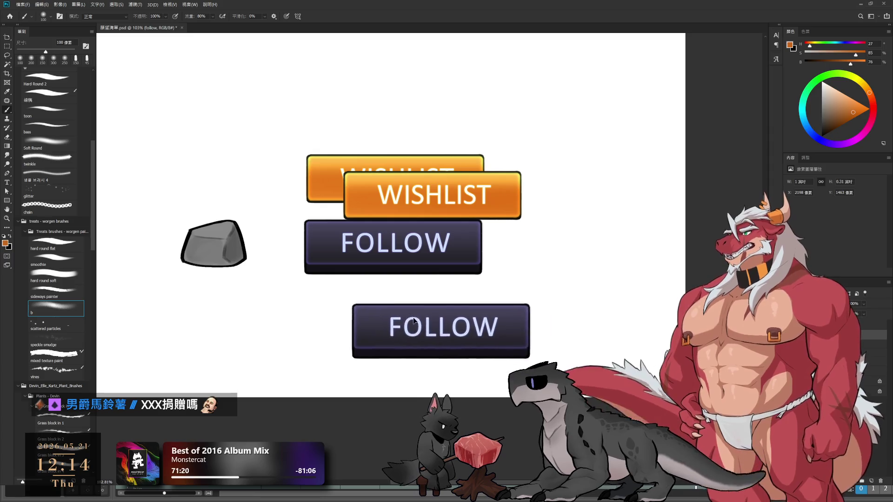
{"action": "left_click_drag", "start_coordinate": [478, 275], "coordinate": [581, 317]}
{"action": "scroll", "coordinate": [691, 379], "scroll_direction": "down", "scroll_amount": 1}
{"action": "left_click_drag", "start_coordinate": [660, 414], "coordinate": [314, 158]}
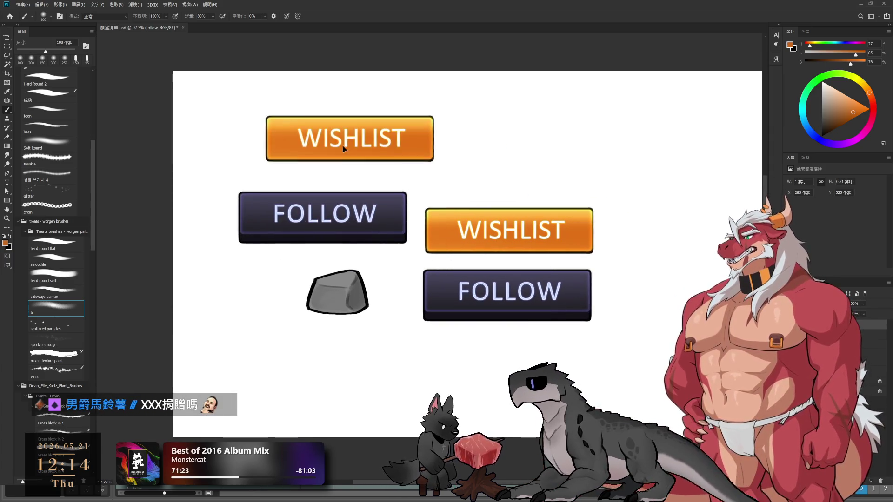
- Nudge the left FOLLOW button up under WISHLIST, then select the rock's layer
{"action": "left_click", "coordinate": [315, 161]}
{"action": "left_click_drag", "start_coordinate": [391, 145], "coordinate": [481, 201]}
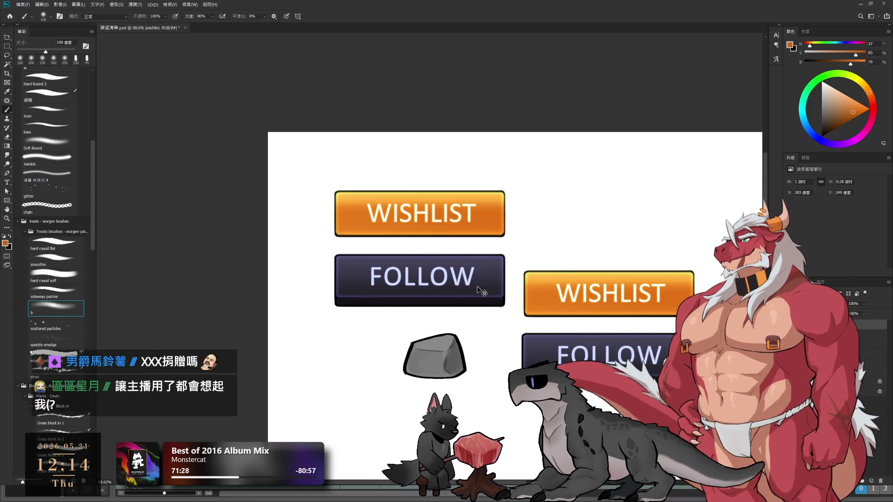
{"action": "left_click_drag", "start_coordinate": [472, 275], "coordinate": [480, 268]}
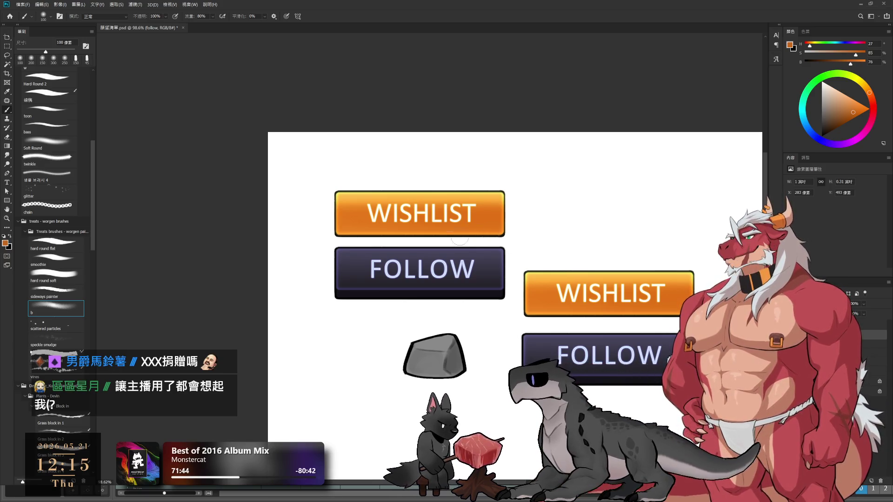
{"action": "left_click", "coordinate": [260, 116], "text": "ctrl"}
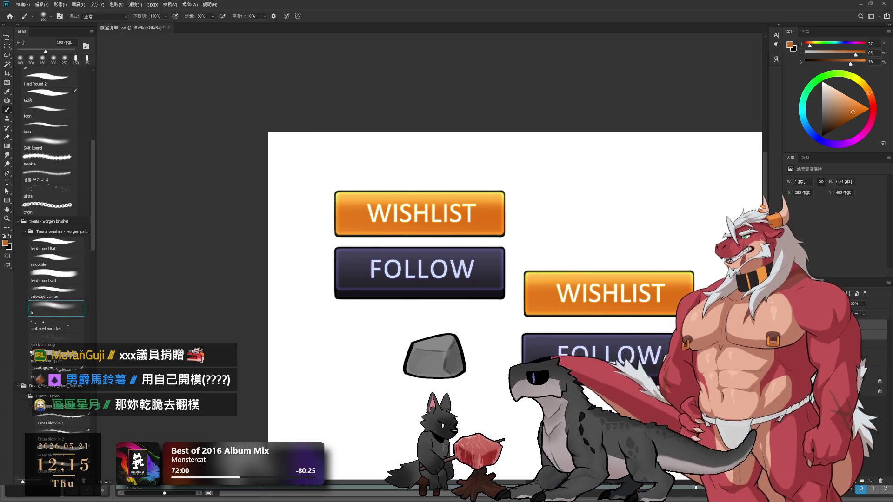
{"action": "left_click", "coordinate": [428, 357], "text": "ctrl"}
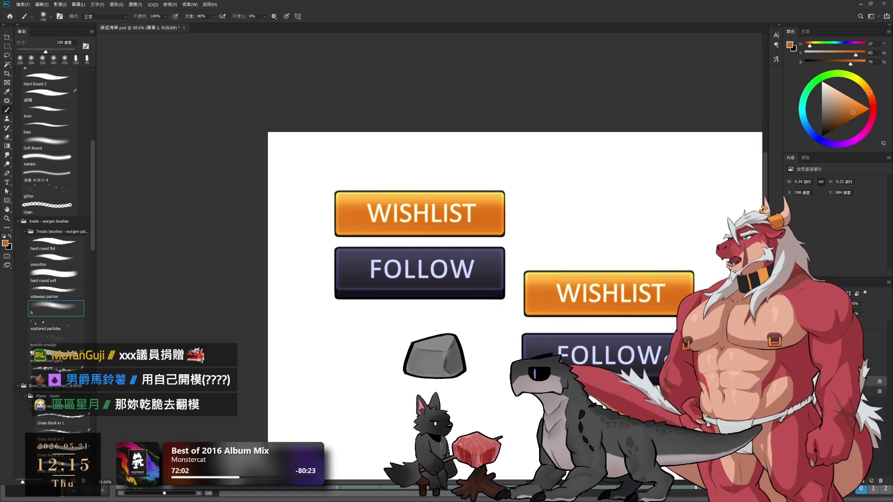
{"action": "scroll", "coordinate": [486, 352], "scroll_direction": "up", "scroll_amount": 1}
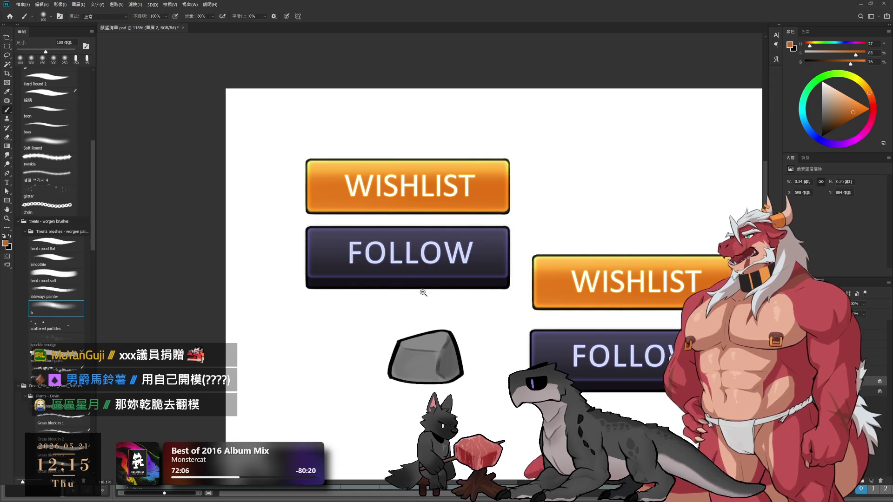
{"action": "scroll", "coordinate": [487, 353], "scroll_direction": "up", "scroll_amount": 3}
{"action": "left_click_drag", "start_coordinate": [405, 366], "coordinate": [529, 319]}
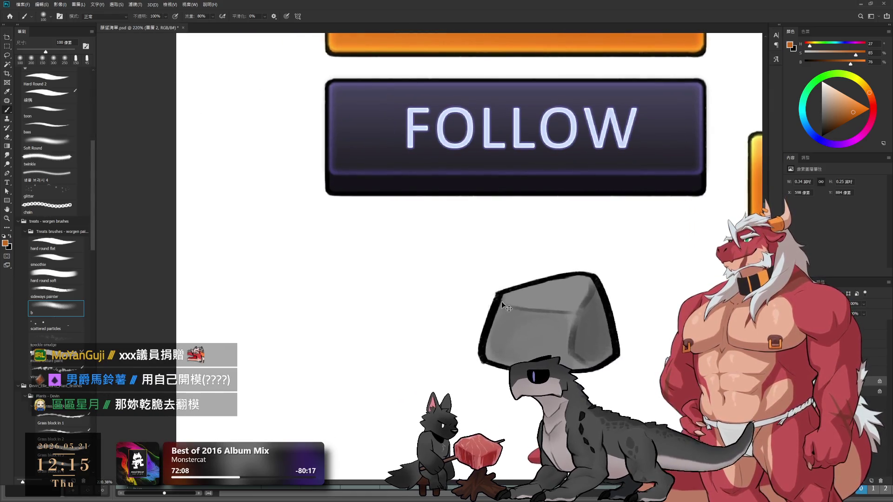
{"action": "left_click", "coordinate": [504, 319], "text": "ctrl"}
{"action": "key", "text": "e"}
{"action": "left_click_drag", "start_coordinate": [492, 293], "coordinate": [491, 298]}
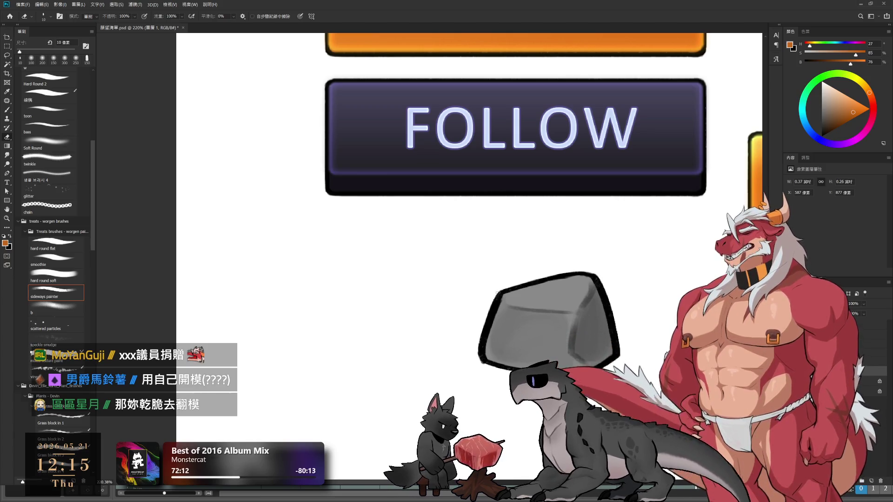
{"action": "key", "text": "bracketright"}
{"action": "key", "text": "bracketright"}
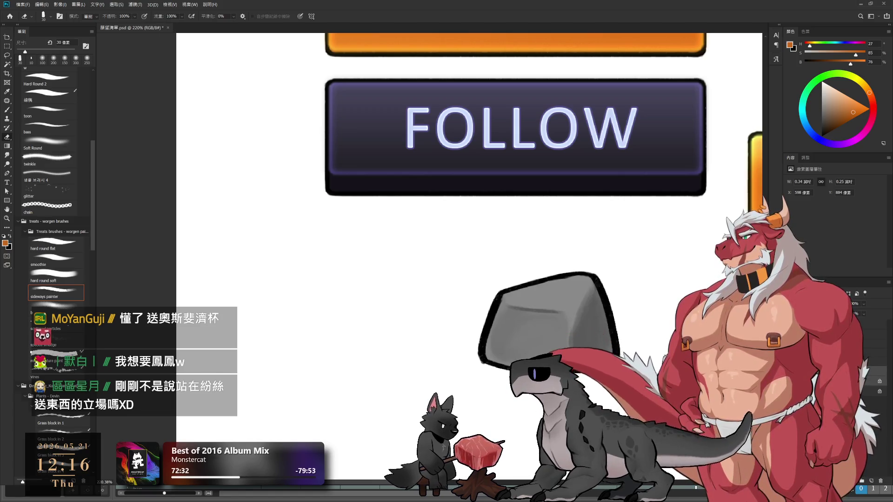
{"action": "left_click", "coordinate": [874, 391]}
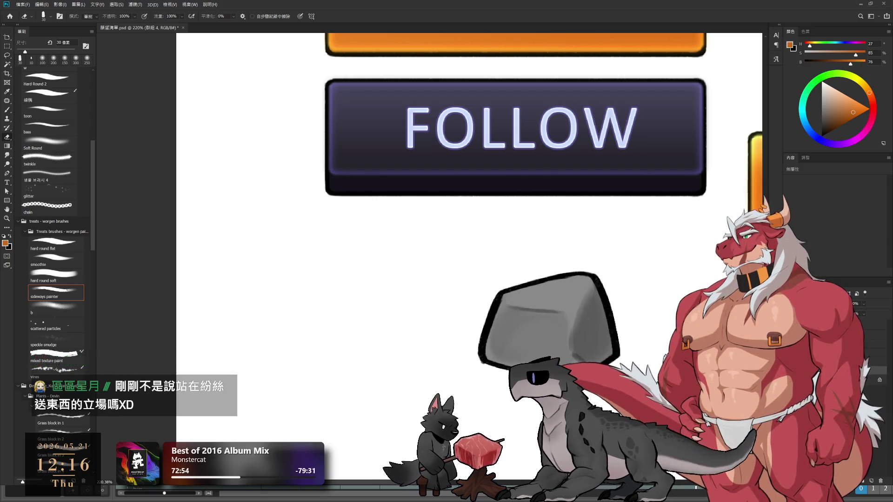
{"action": "key", "text": "alt+bracketleft"}
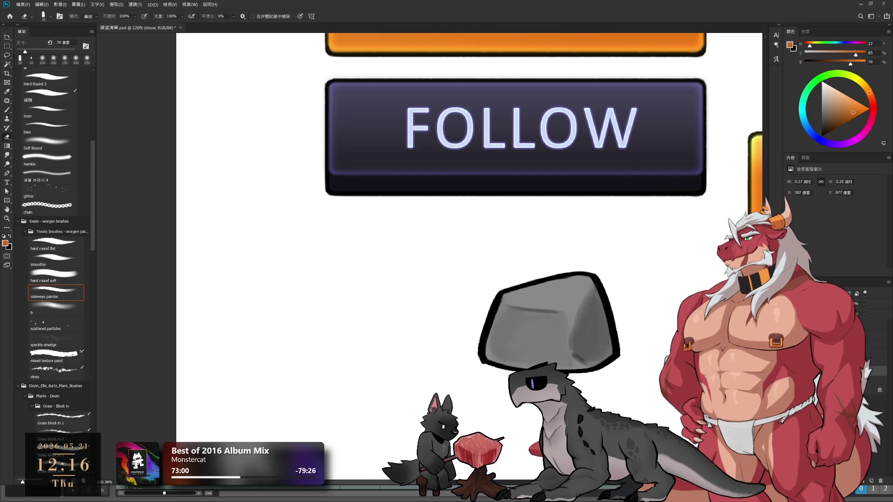
{"action": "key", "text": "alt+bracketleft"}
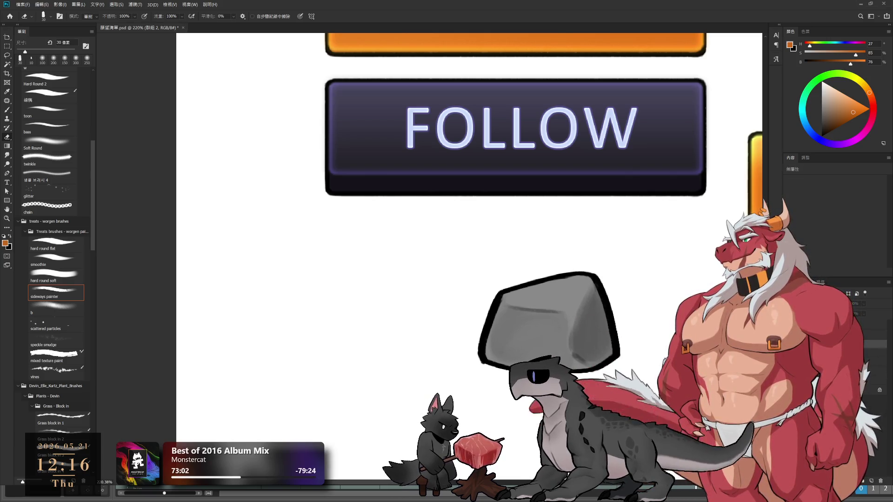
{"action": "key", "text": "alt+bracketright"}
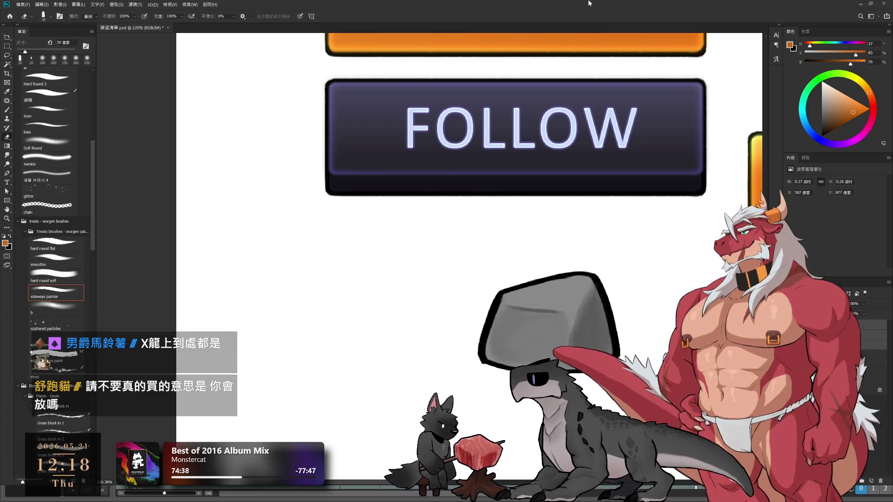
{"action": "scroll", "coordinate": [556, 256], "scroll_direction": "down", "scroll_amount": 3}
{"action": "scroll", "coordinate": [556, 261], "scroll_direction": "up", "scroll_amount": 1}
{"action": "left_click_drag", "start_coordinate": [593, 307], "coordinate": [652, 322]}
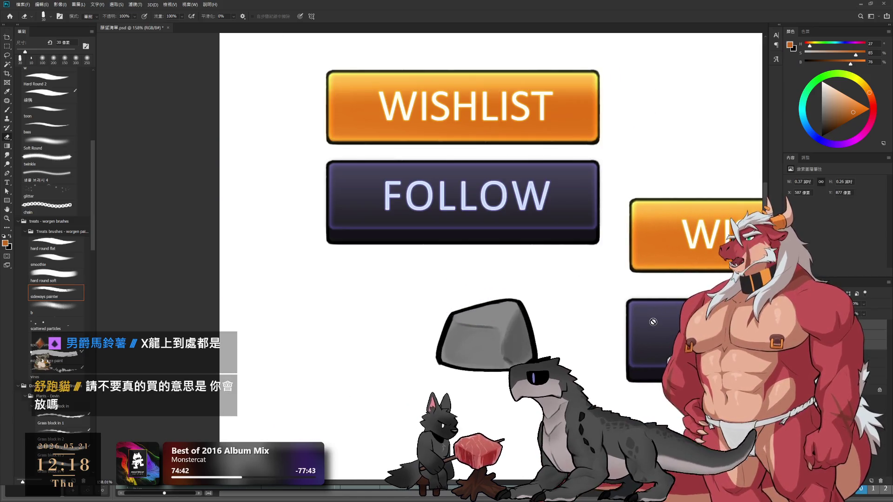
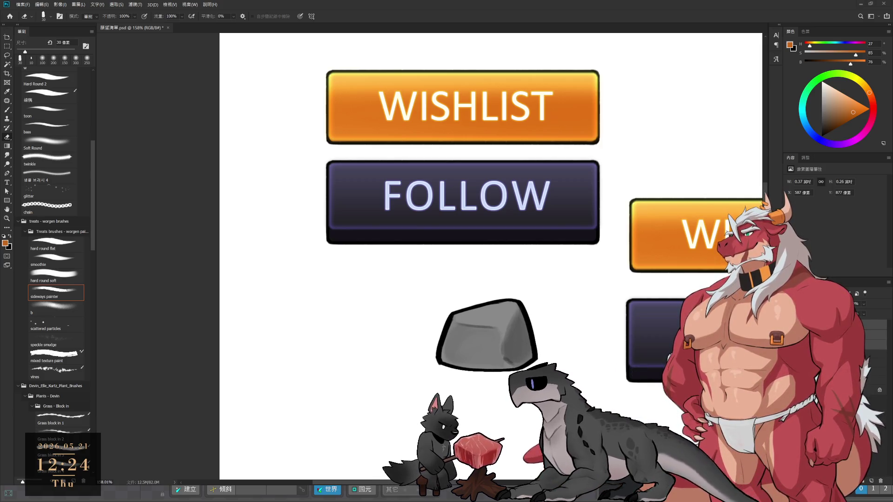
- Switch from Photoshop to the Spine Pro pc_basic project showing the wolf and both buttons
{"action": "key", "text": "alt+Tab"}
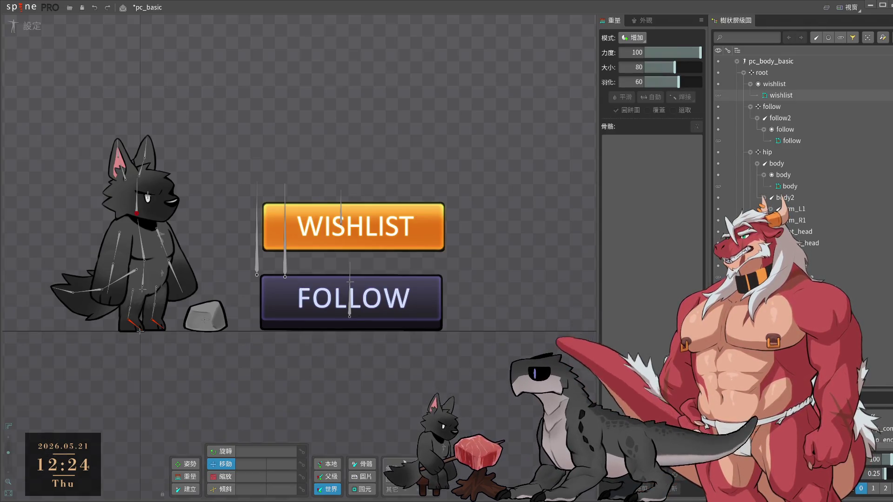
- Select the skeleton's root bone and play the demo animation, then return to setup mode
{"action": "left_click", "coordinate": [28, 27]}
{"action": "left_click", "coordinate": [30, 32]}
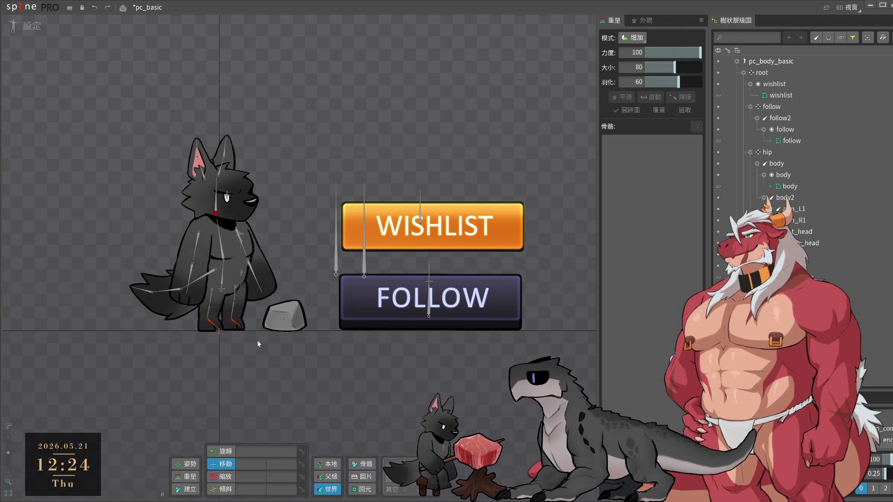
{"action": "left_click", "coordinate": [220, 332]}
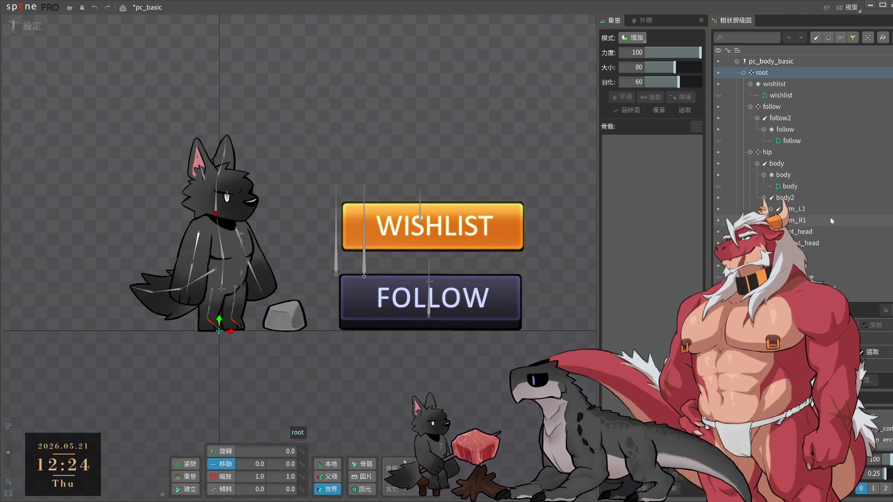
{"action": "left_click", "coordinate": [29, 26]}
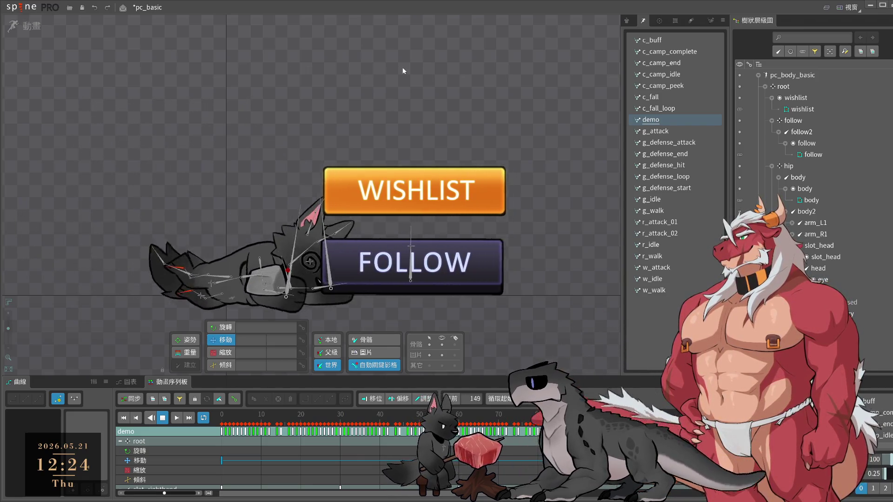
{"action": "left_click", "coordinate": [28, 25]}
- Delete the stone's image attachment and preview the demo animation without it
{"action": "left_click", "coordinate": [281, 326]}
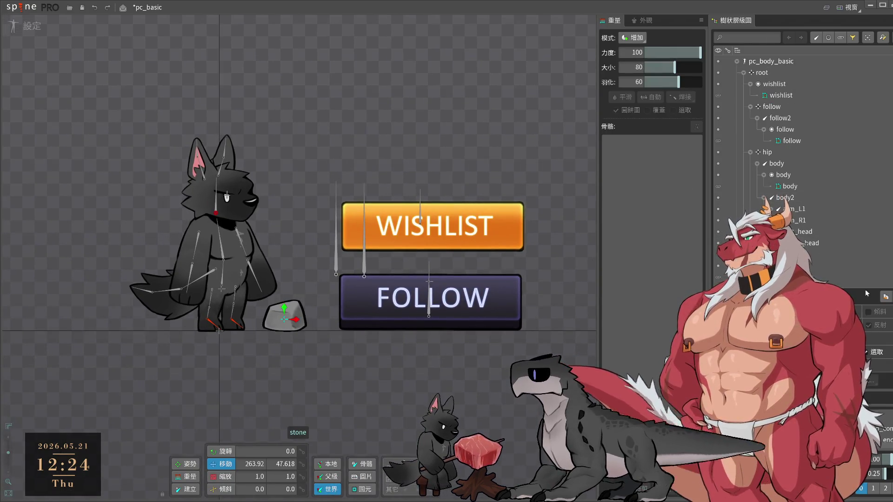
{"action": "left_click", "coordinate": [298, 319]}
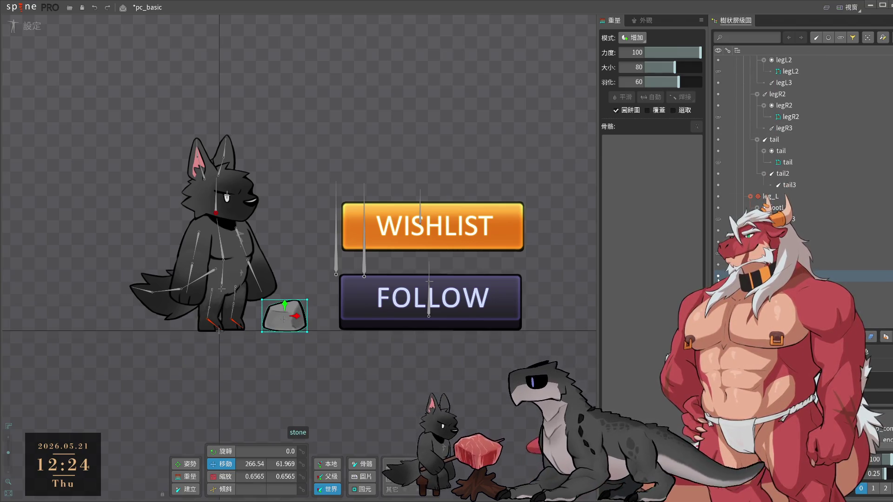
{"action": "key", "text": "Delete"}
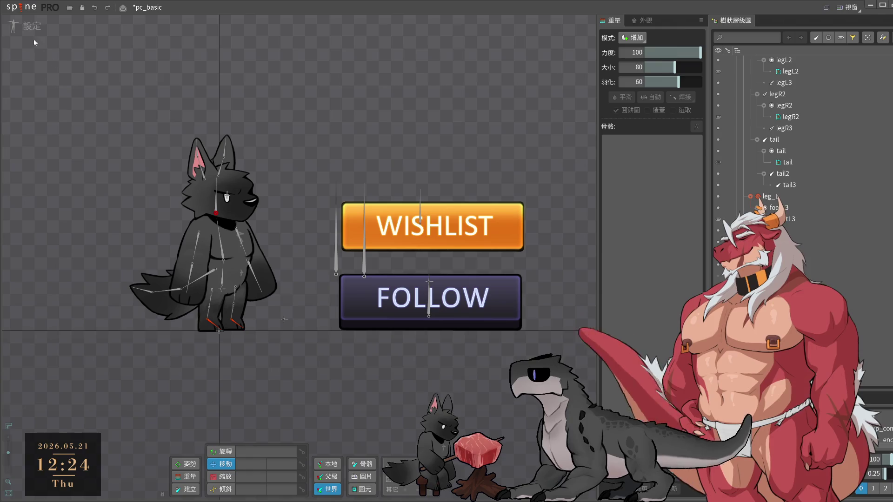
{"action": "key", "text": "Tab"}
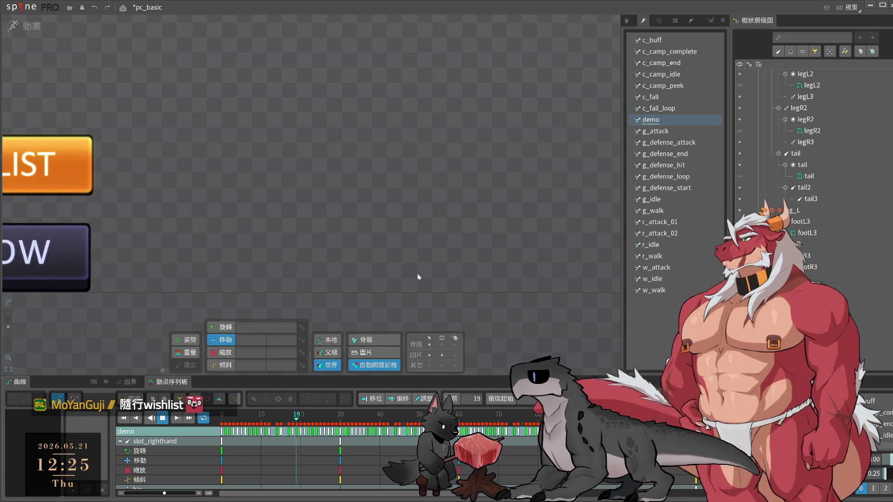
{"action": "key", "text": "Tab"}
- Select the FOLLOW button's bone and undo two stray moves to the left
{"action": "left_click", "coordinate": [422, 177]}
{"action": "left_click", "coordinate": [449, 301], "text": "ctrl"}
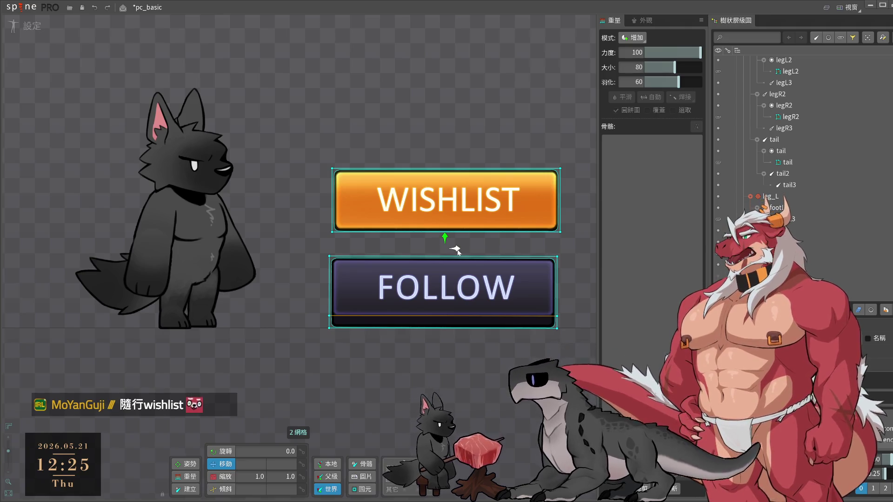
{"action": "left_click", "coordinate": [455, 250]}
{"action": "left_click", "coordinate": [449, 327]}
{"action": "left_click", "coordinate": [442, 303]}
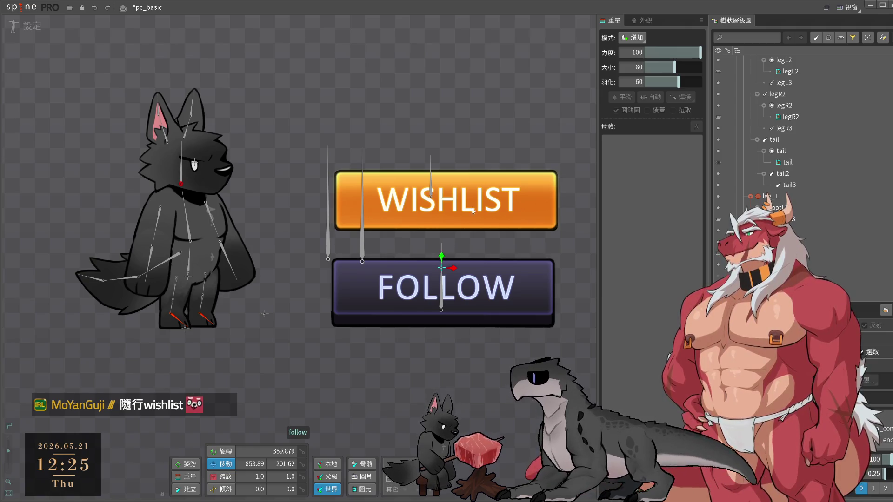
{"action": "mouse_move", "coordinate": [441, 273]}
{"action": "left_mouse_down"}
{"action": "mouse_move", "coordinate": [282, 285]}
{"action": "mouse_move", "coordinate": [5, 285]}
{"action": "left_mouse_up"}
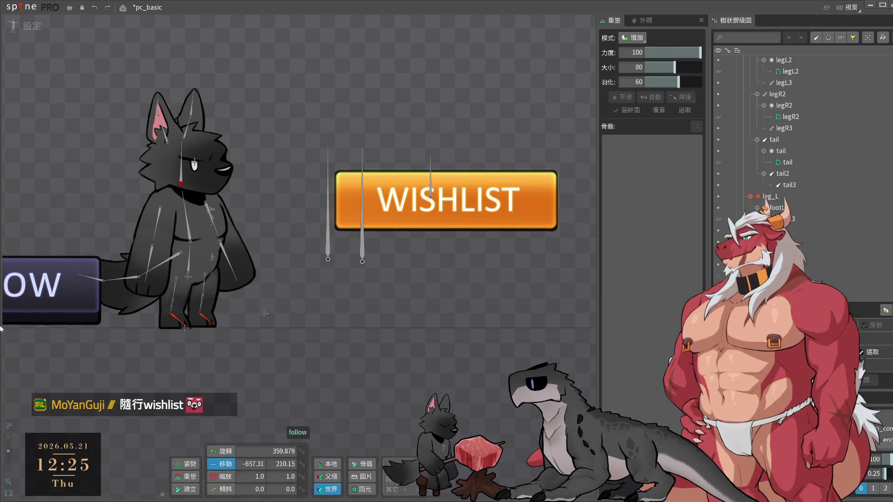
{"action": "key", "text": "ctrl+z"}
{"action": "scroll", "coordinate": [383, 292], "scroll_direction": "down", "scroll_amount": 3}
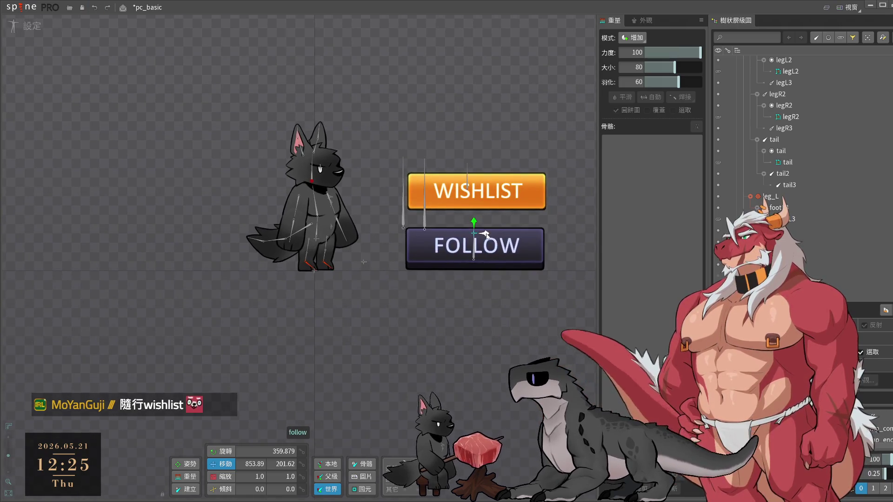
{"action": "left_click_drag", "start_coordinate": [479, 259], "coordinate": [181, 257]}
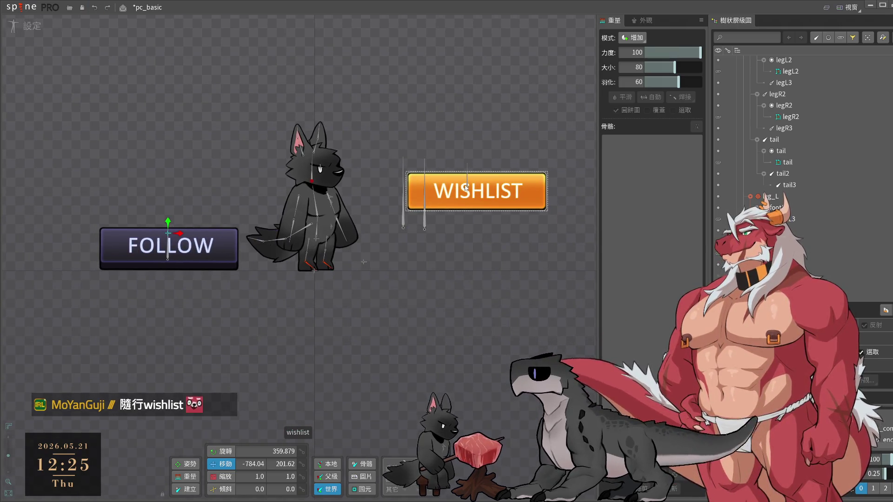
{"action": "key", "text": "ctrl+z"}
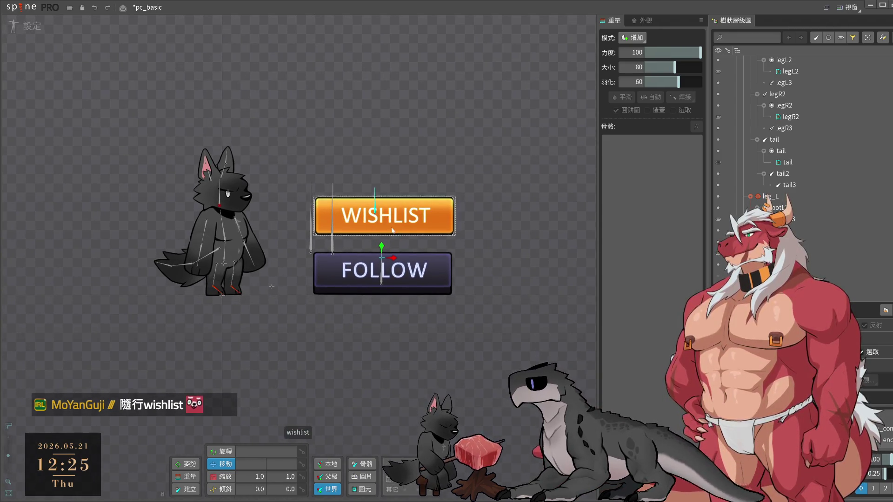
- Drag the WISHLIST button farther right, away from the wolf
{"action": "left_click_drag", "start_coordinate": [391, 227], "coordinate": [456, 227]}
{"action": "left_click", "coordinate": [417, 220]}
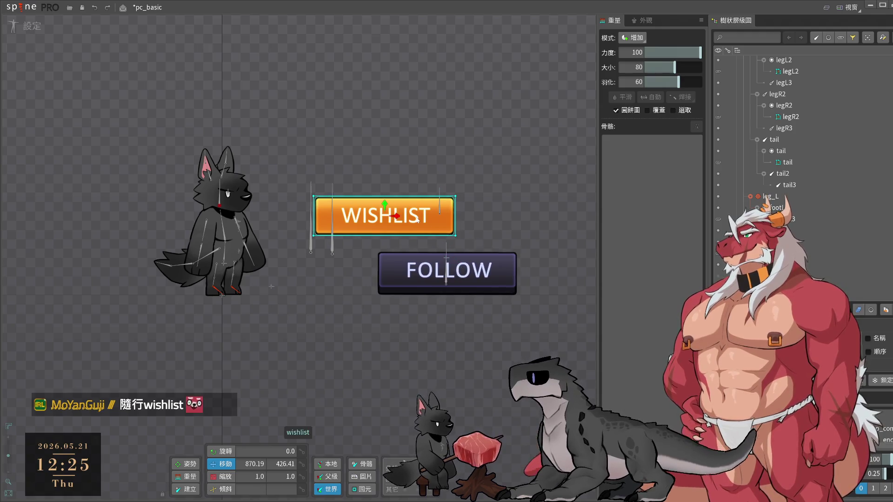
{"action": "key", "text": "ctrl+z"}
{"action": "left_click_drag", "start_coordinate": [401, 218], "coordinate": [475, 217]}
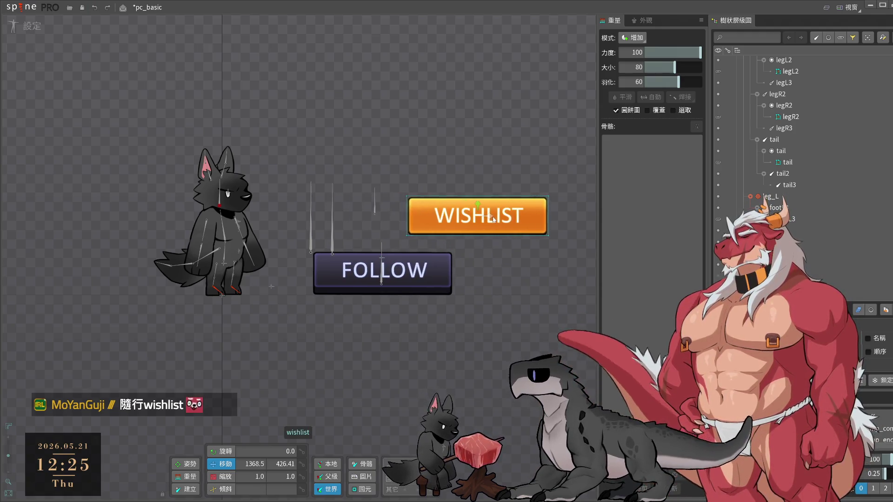
- Move the FOLLOW button right, aligned under WISHLIST, and preview the demo animation
{"action": "left_click", "coordinate": [384, 284]}
{"action": "left_click_drag", "start_coordinate": [391, 279], "coordinate": [462, 298]}
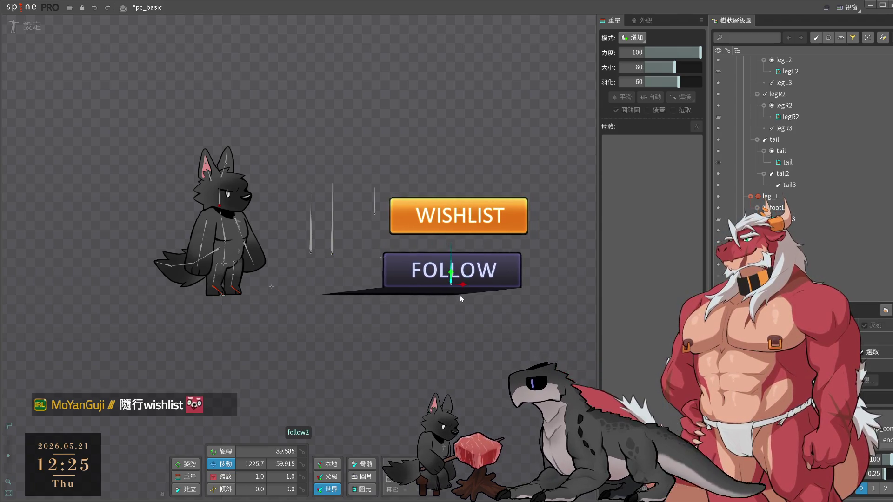
{"action": "key", "text": "ctrl+z"}
{"action": "left_click_drag", "start_coordinate": [391, 259], "coordinate": [467, 259]}
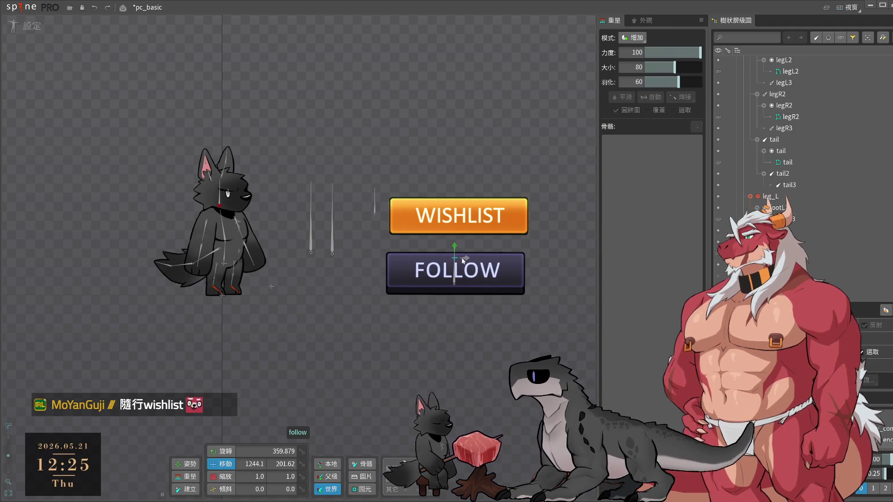
{"action": "left_click", "coordinate": [26, 26]}
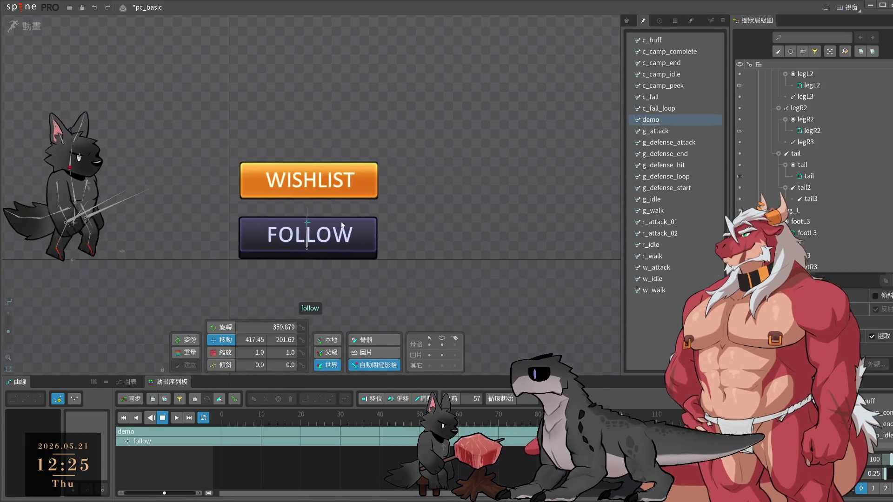
- Deselect the FOLLOW button and save the pc_basic project with Ctrl+S
{"action": "left_click", "coordinate": [553, 311]}
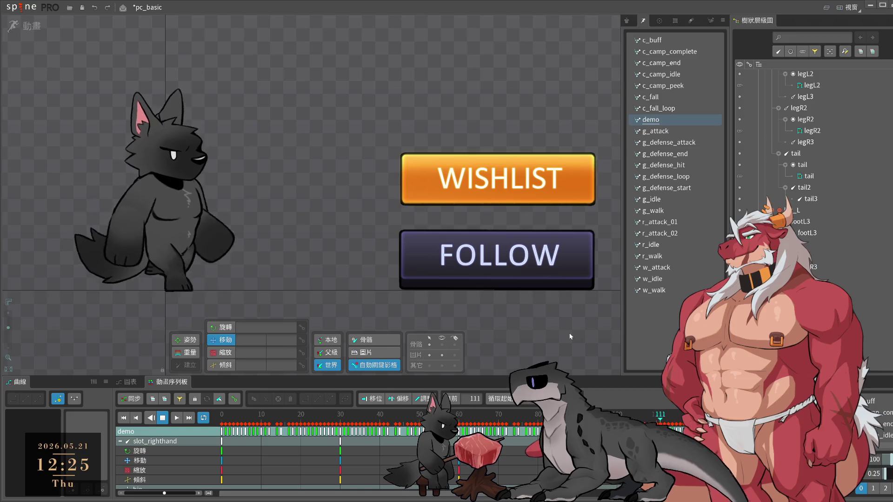
{"action": "key", "text": "ctrl+s"}
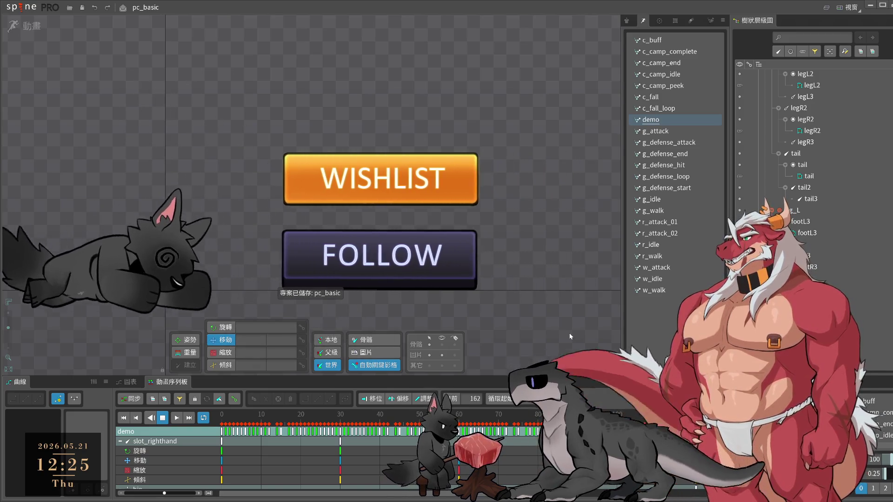